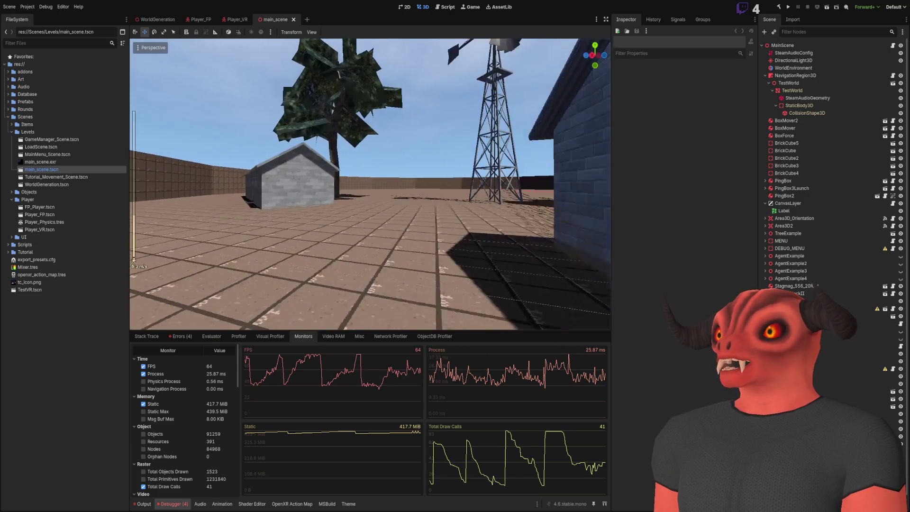
- Fly the viewport through the grey house and brick courtyard out to the tree
{"action": "key", "text": "w"}
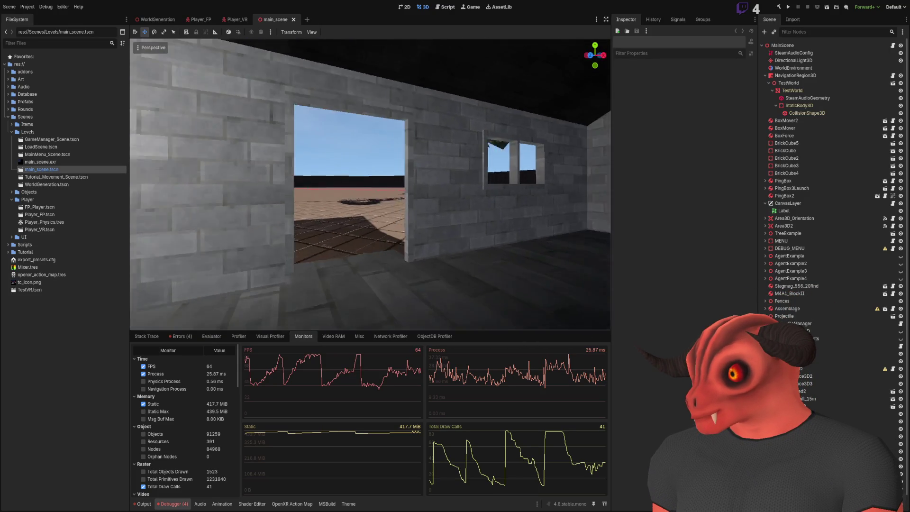
{"action": "key", "text": "w"}
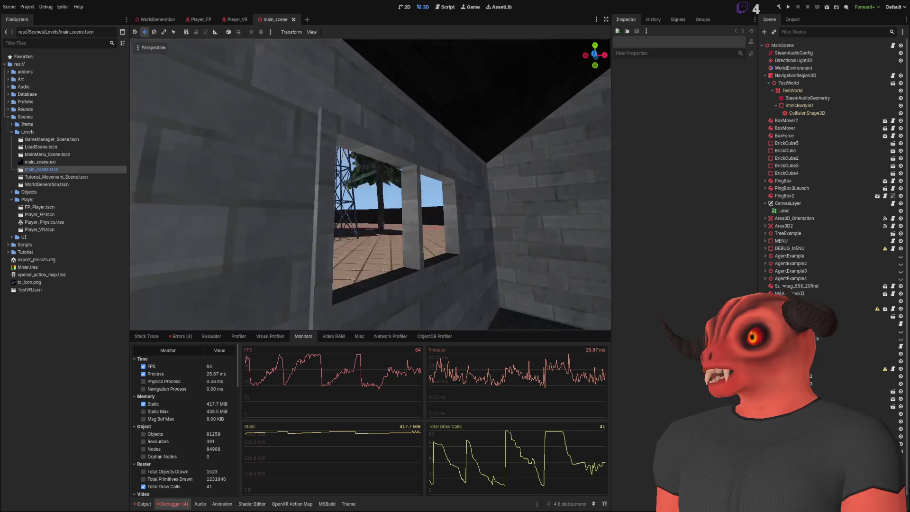
{"action": "key", "text": "s"}
{"action": "key", "text": "s"}
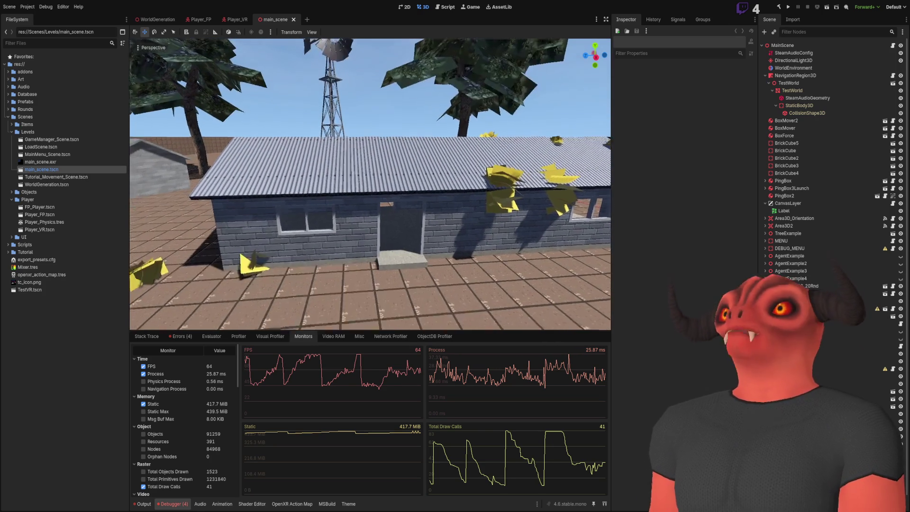
{"action": "key", "text": "w"}
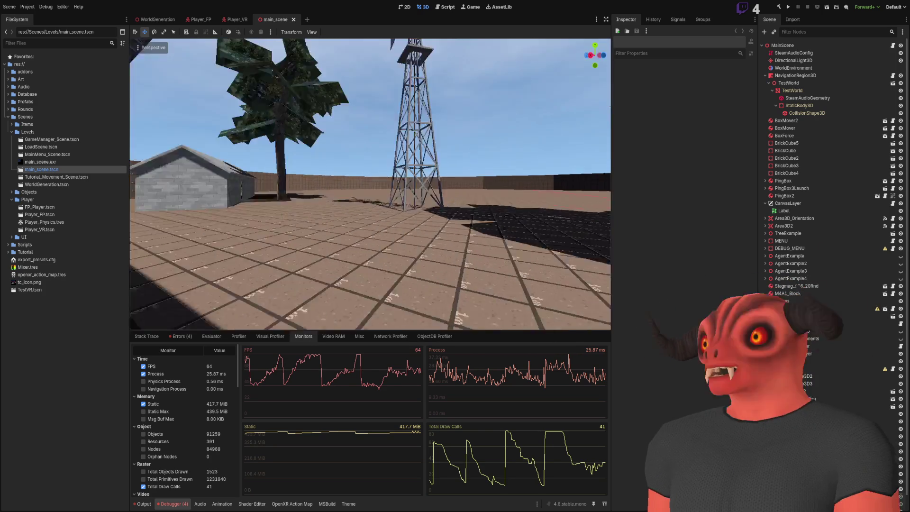
{"action": "key", "text": "w"}
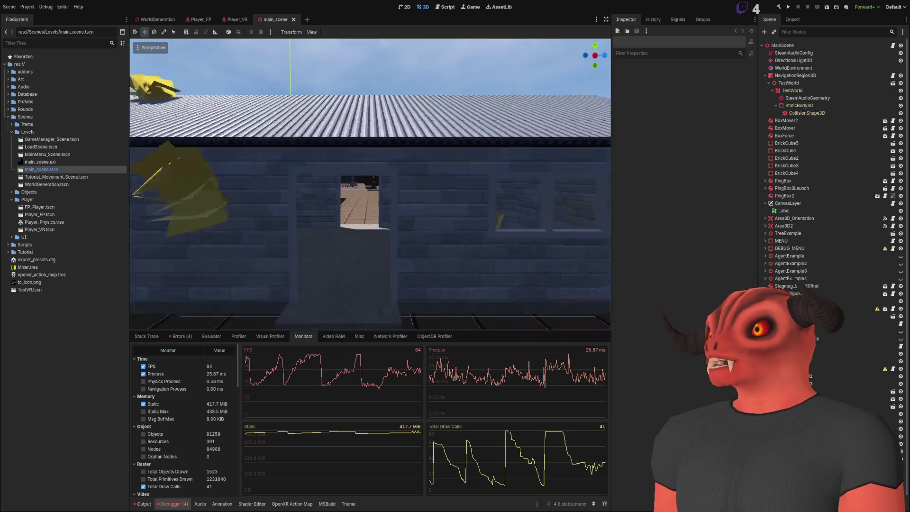
{"action": "key", "text": "w"}
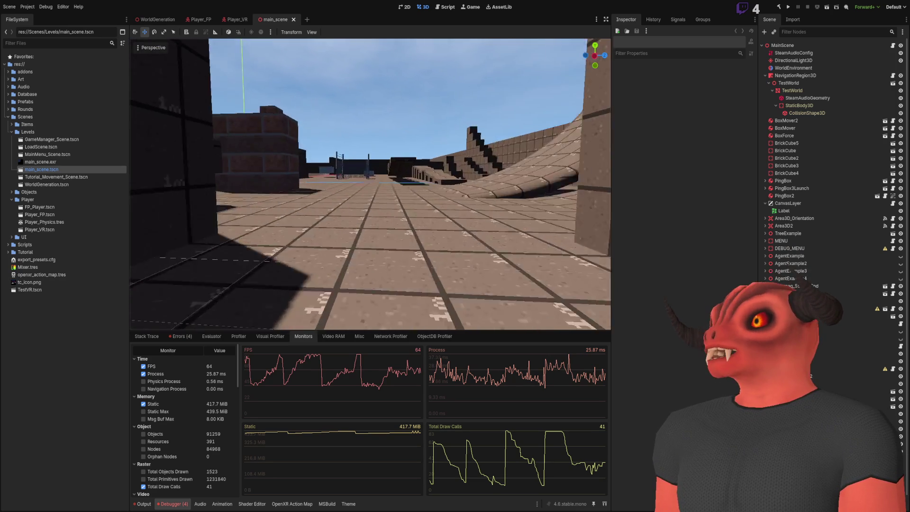
{"action": "key", "text": "w"}
{"action": "key", "text": "w"}
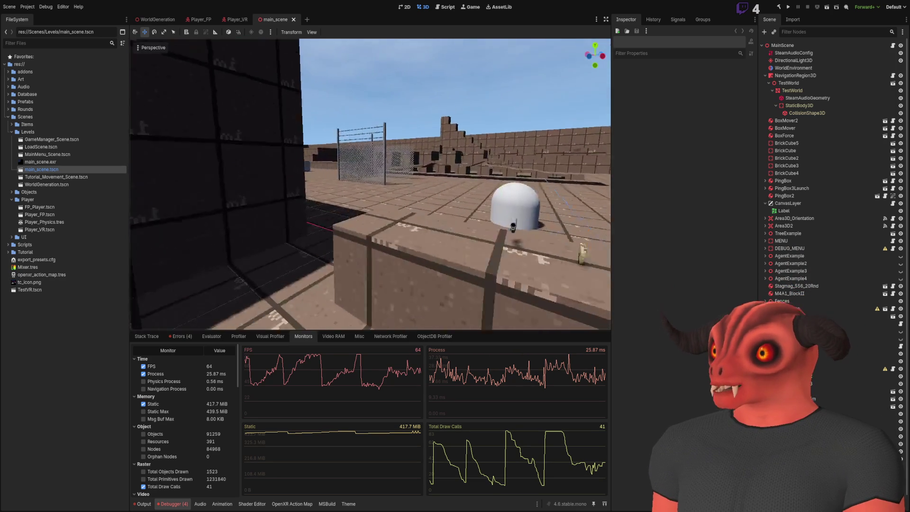
{"action": "key", "text": "w"}
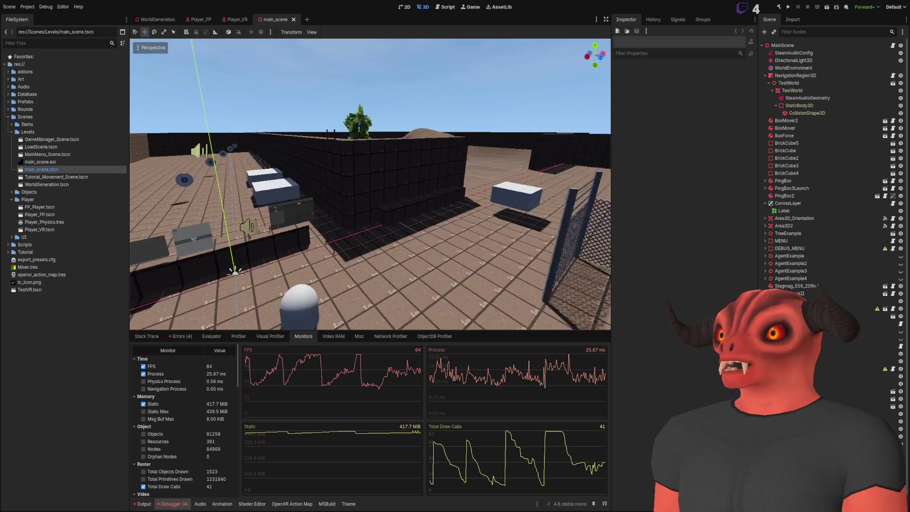
{"action": "key", "text": "s"}
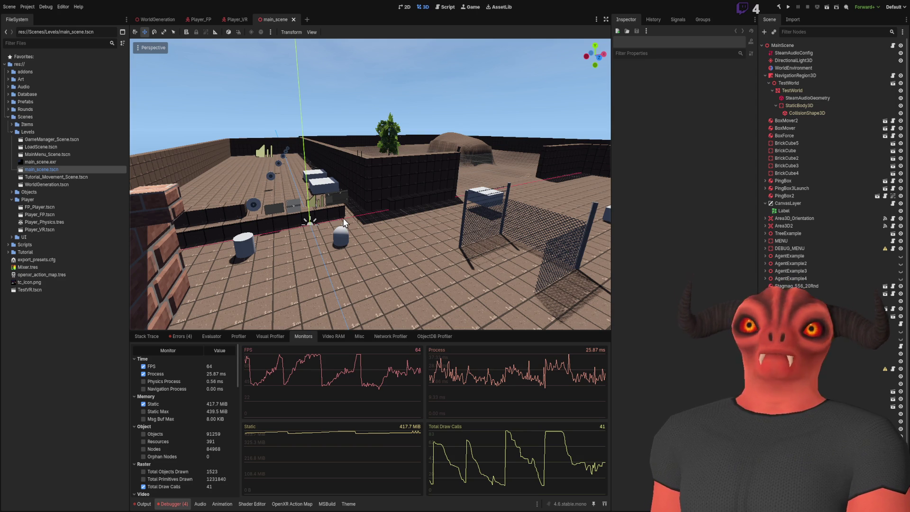
{"action": "mouse_move", "coordinate": [344, 223]}
{"action": "left_mouse_down"}
{"action": "mouse_move", "coordinate": [604, 230]}
{"action": "mouse_move", "coordinate": [187, 237]}
{"action": "mouse_move", "coordinate": [384, 215]}
{"action": "left_mouse_up"}
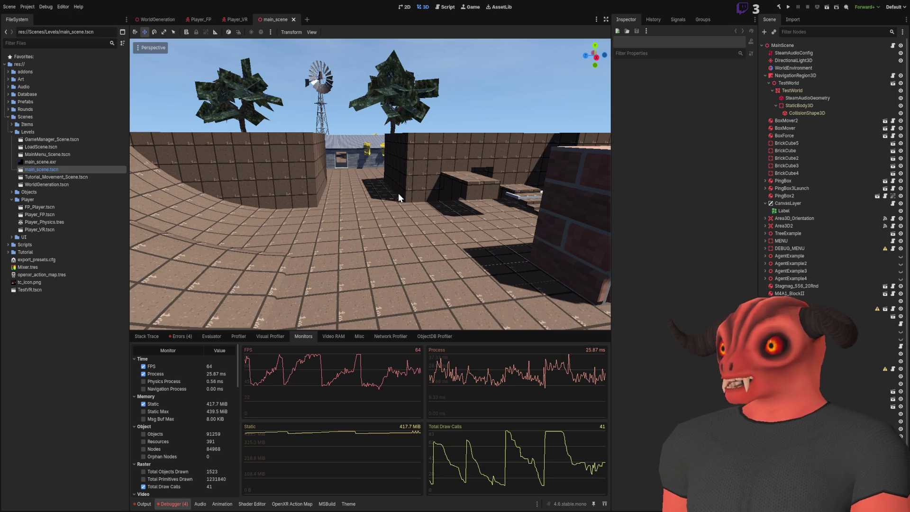
- Move the view along a brick wall toward the rifle and the Options panel
{"action": "mouse_move", "coordinate": [469, 174]}
{"action": "left_mouse_down"}
{"action": "mouse_move", "coordinate": [275, 200]}
{"action": "mouse_move", "coordinate": [468, 179]}
{"action": "left_mouse_up"}
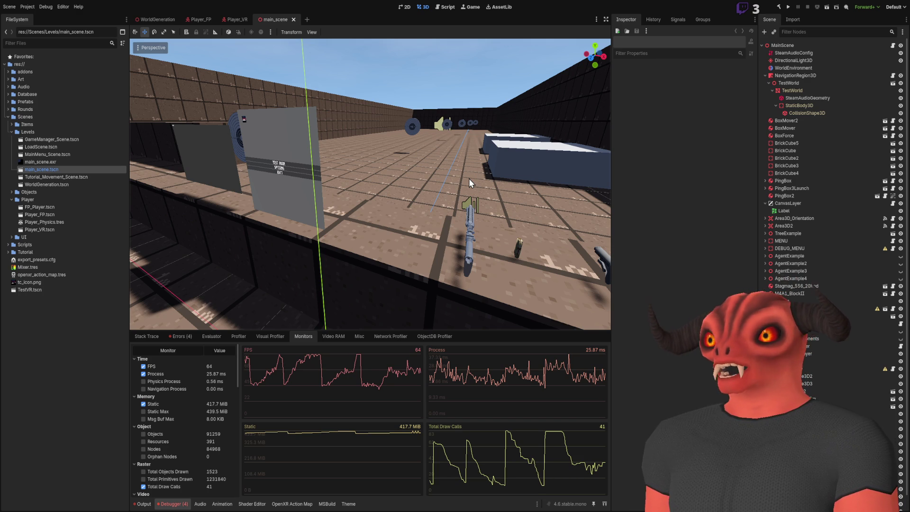
{"action": "left_click_drag", "start_coordinate": [468, 178], "coordinate": [426, 173]}
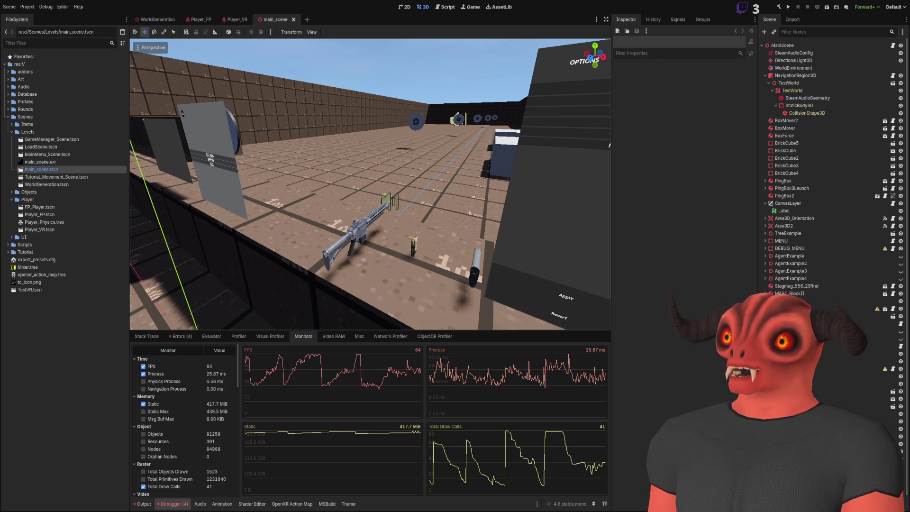
{"action": "left_click_drag", "start_coordinate": [455, 255], "coordinate": [455, 256]}
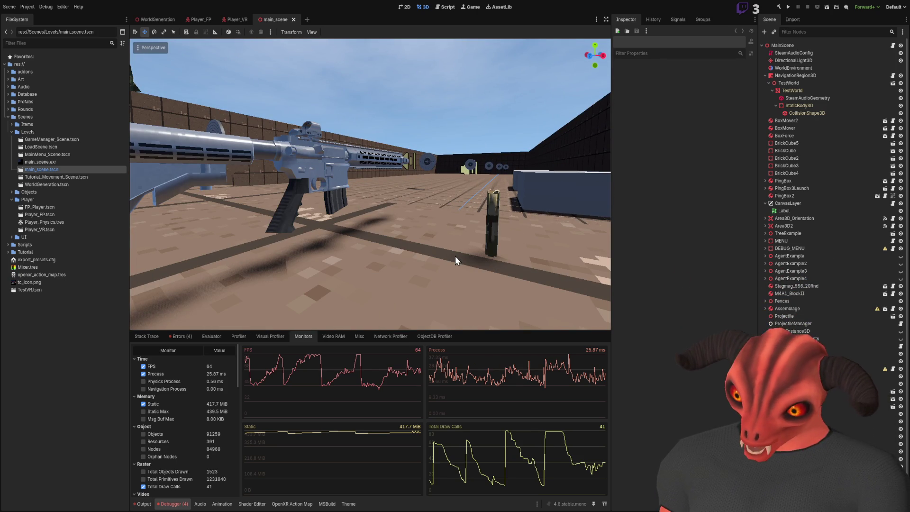
{"action": "left_click_drag", "start_coordinate": [455, 256], "coordinate": [454, 256]}
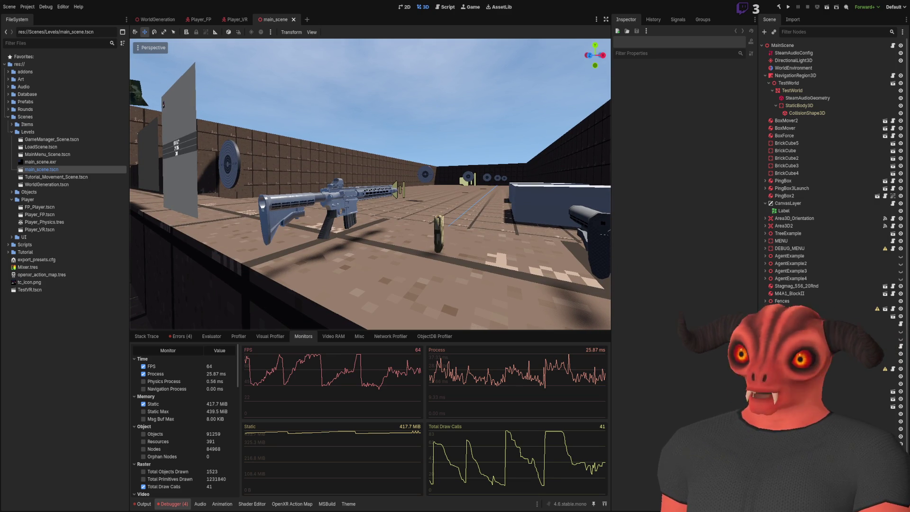
{"action": "left_click_drag", "start_coordinate": [455, 249], "coordinate": [455, 250]}
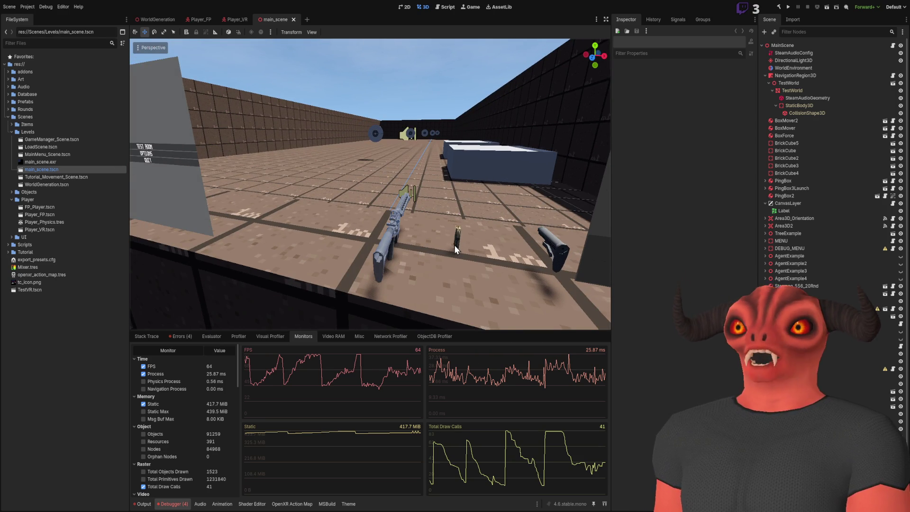
- Close the Player_FP and Player_VR scene tabs to return to main_scene
{"action": "left_click", "coordinate": [213, 25]}
{"action": "left_click", "coordinate": [218, 23]}
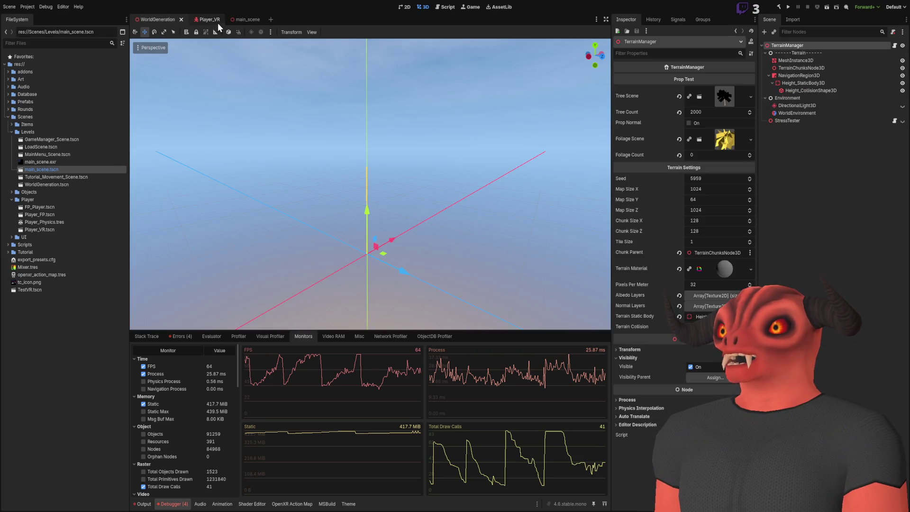
{"action": "left_click", "coordinate": [208, 22]}
{"action": "left_click", "coordinate": [215, 21]}
{"action": "left_click", "coordinate": [198, 19]}
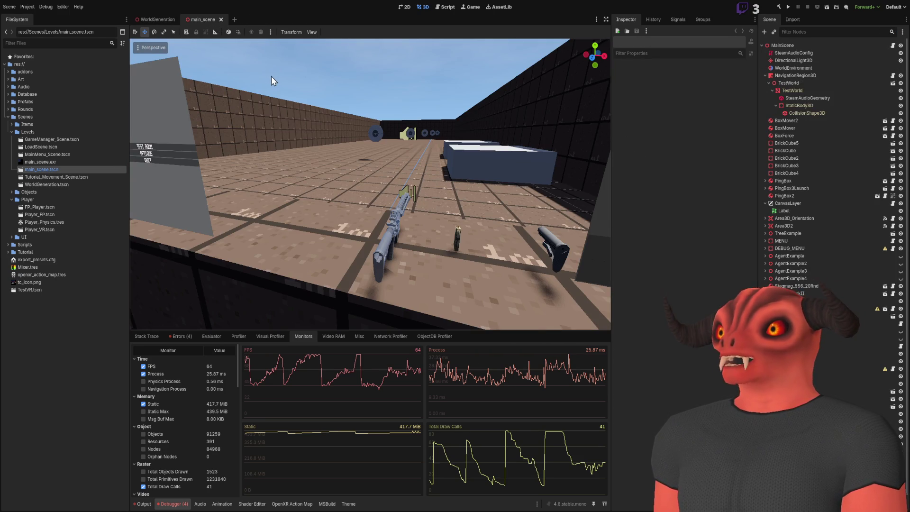
- Fly around the level past the boxes and skatepark ramp to the rifle and ammo
{"action": "right_click", "coordinate": [269, 73]}
{"action": "key", "text": "w"}
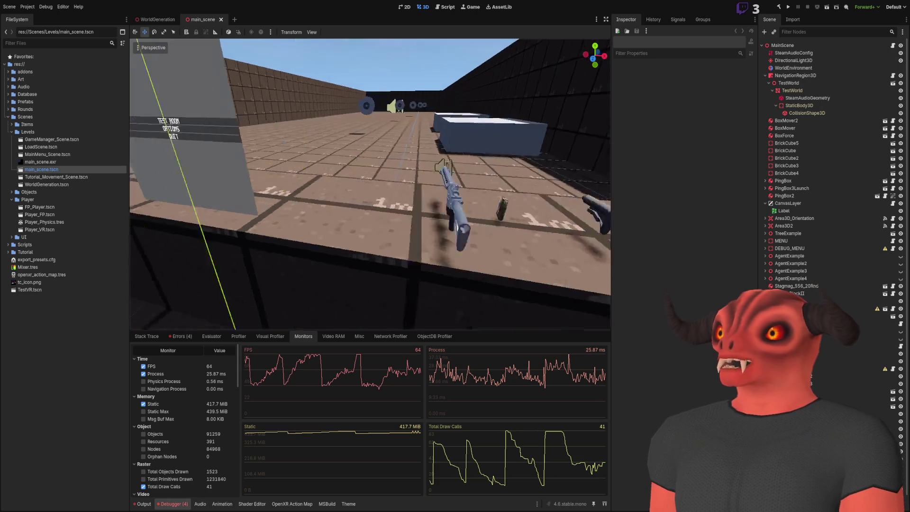
{"action": "key", "text": "w"}
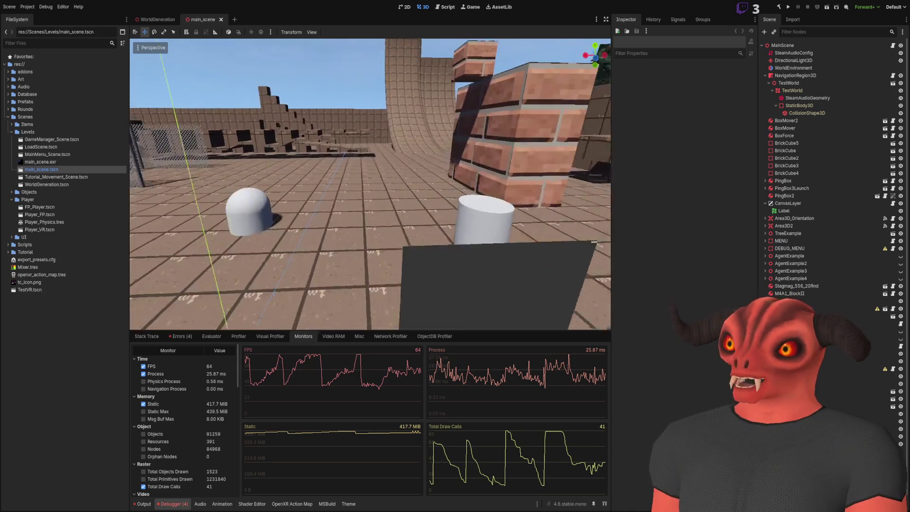
{"action": "key", "text": "w"}
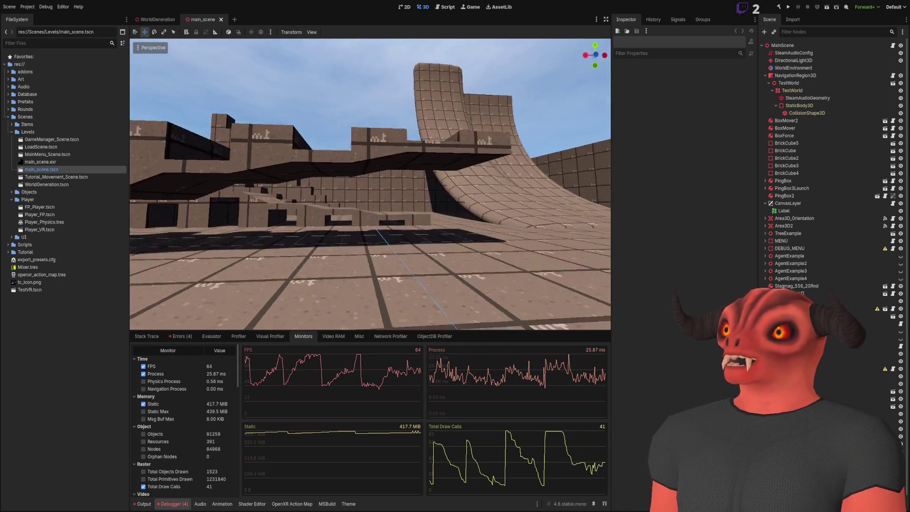
{"action": "key", "text": "w"}
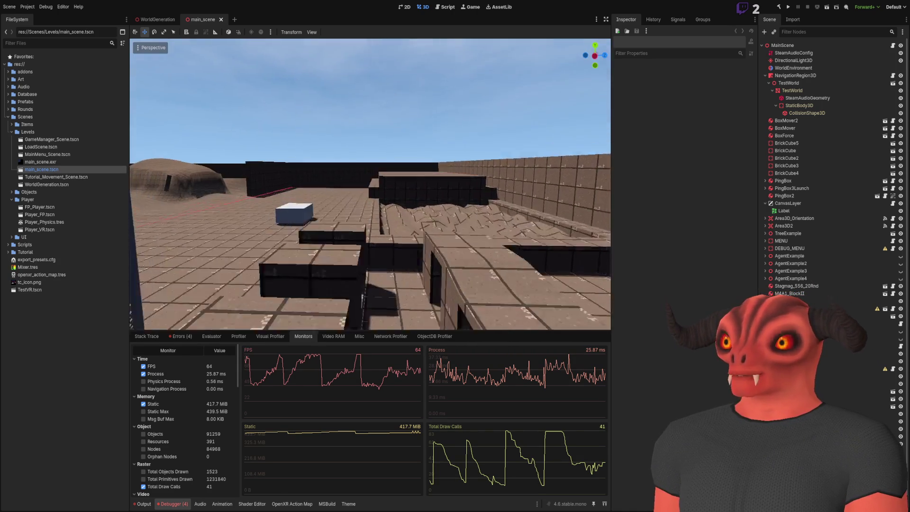
{"action": "key", "text": "w"}
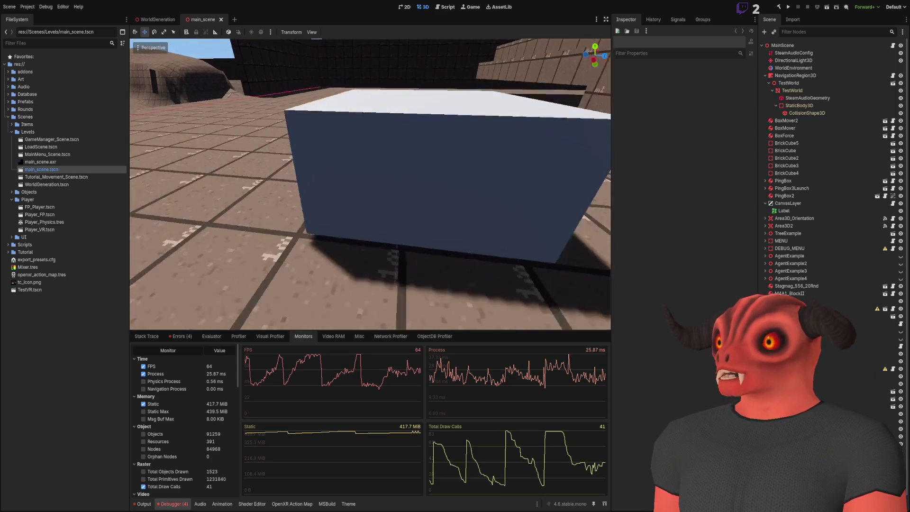
{"action": "key", "text": "w"}
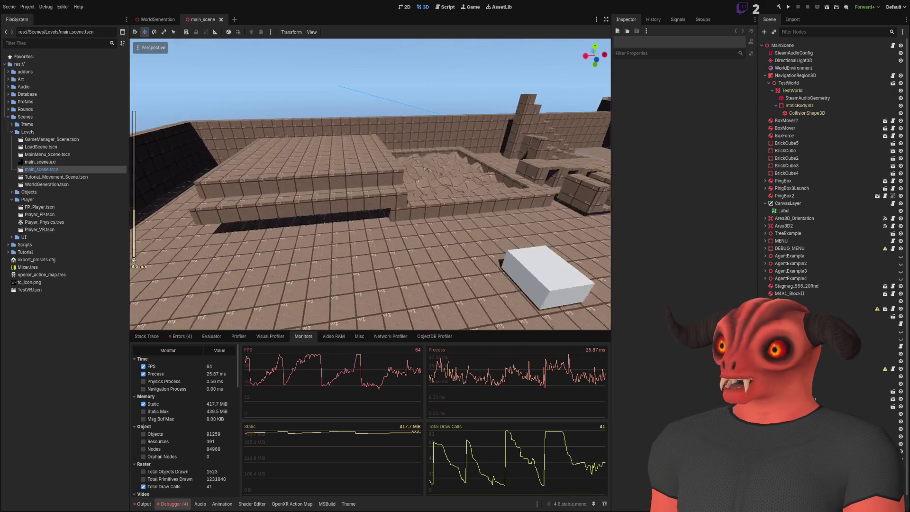
{"action": "scroll", "coordinate": [370, 185], "scroll_direction": "up", "scroll_amount": 2}
{"action": "key", "text": "w"}
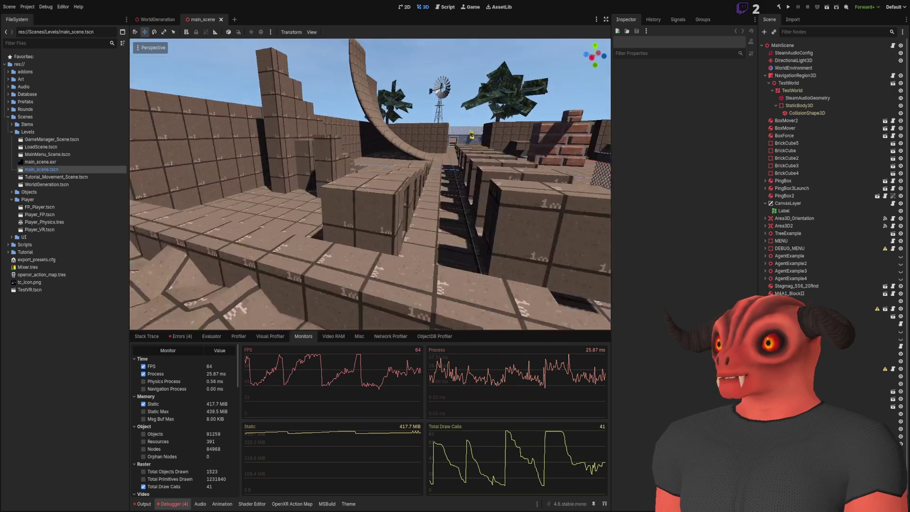
{"action": "key", "text": "w"}
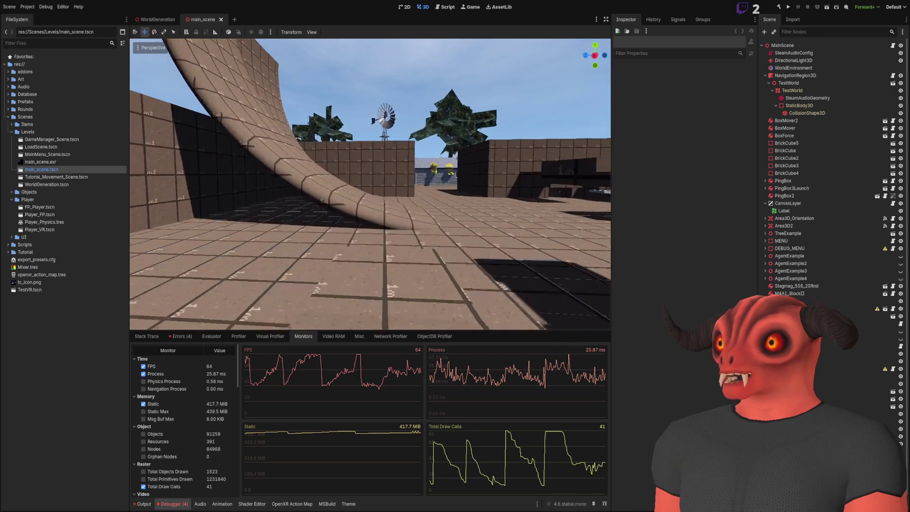
{"action": "key", "text": "w"}
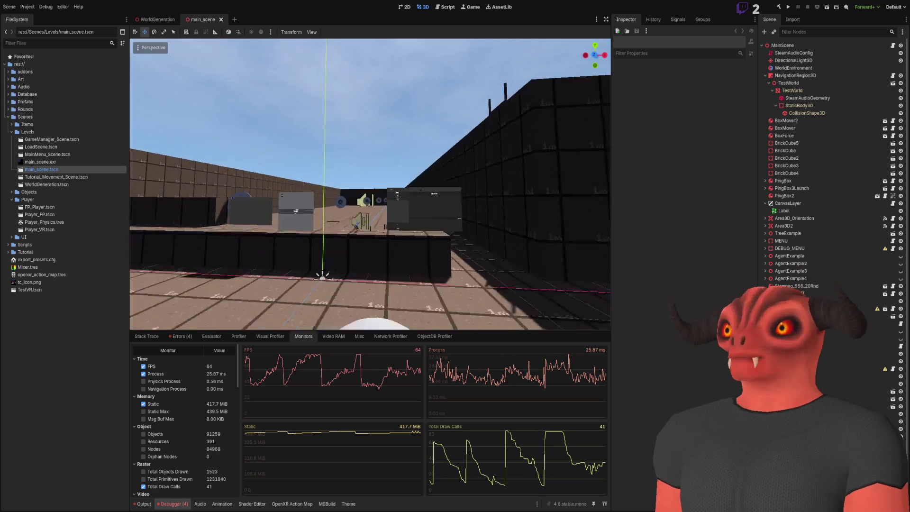
{"action": "key", "text": "w"}
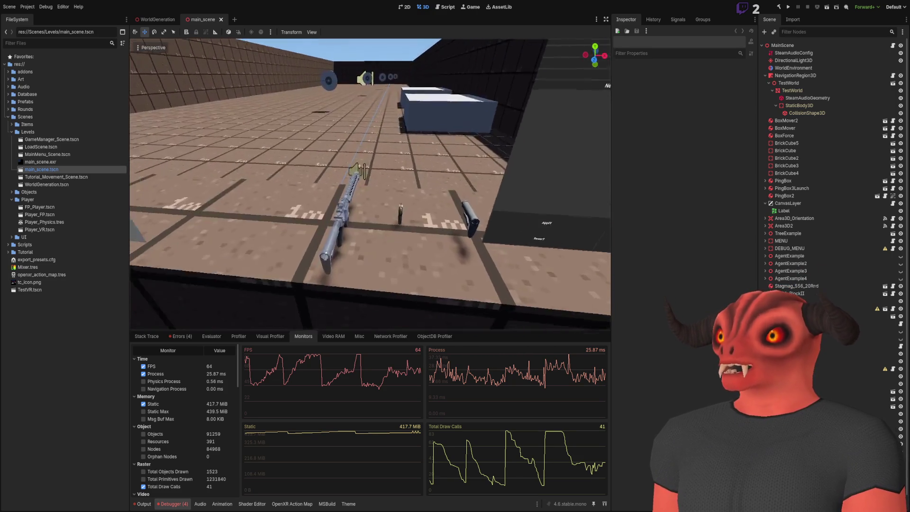
{"action": "key", "text": "w"}
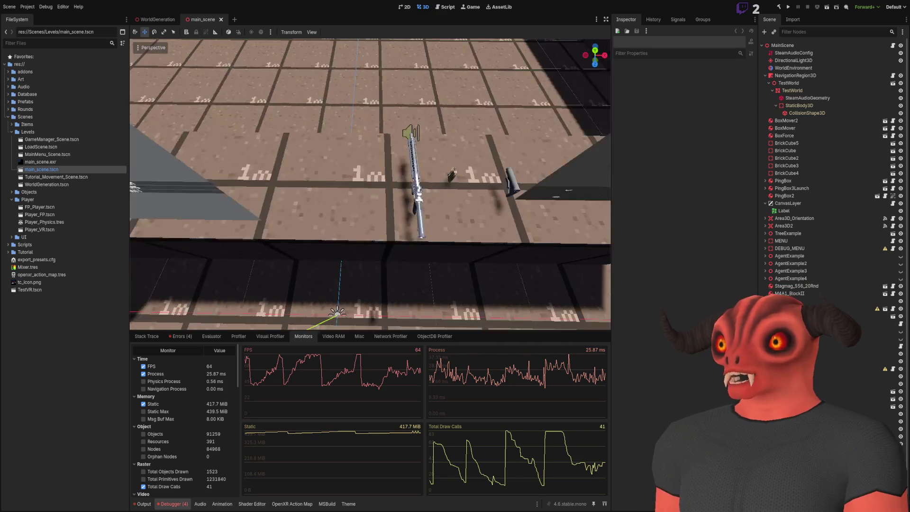
{"action": "key", "text": "w"}
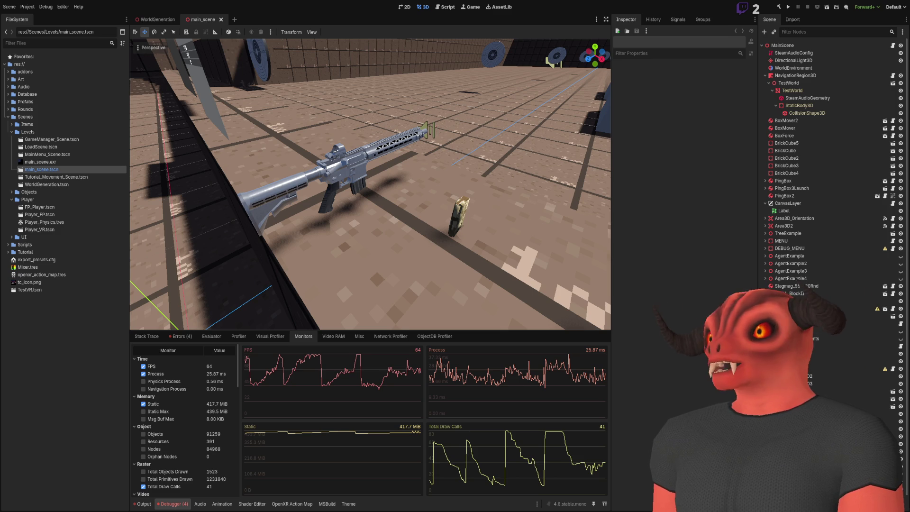
- Fly over the quarter-pipe ramp, through the house, and back down to the rifle
{"action": "key", "text": "w"}
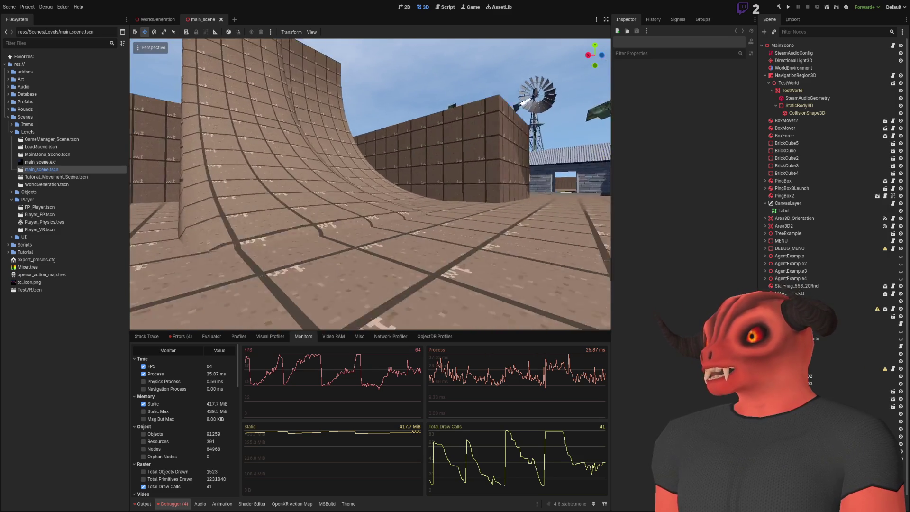
{"action": "key", "text": "w"}
{"action": "key", "text": "w"}
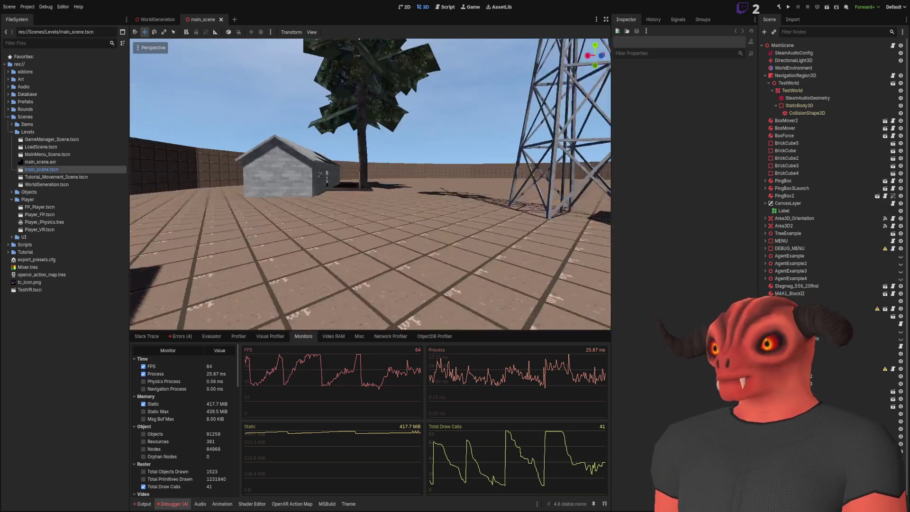
{"action": "key", "text": "w"}
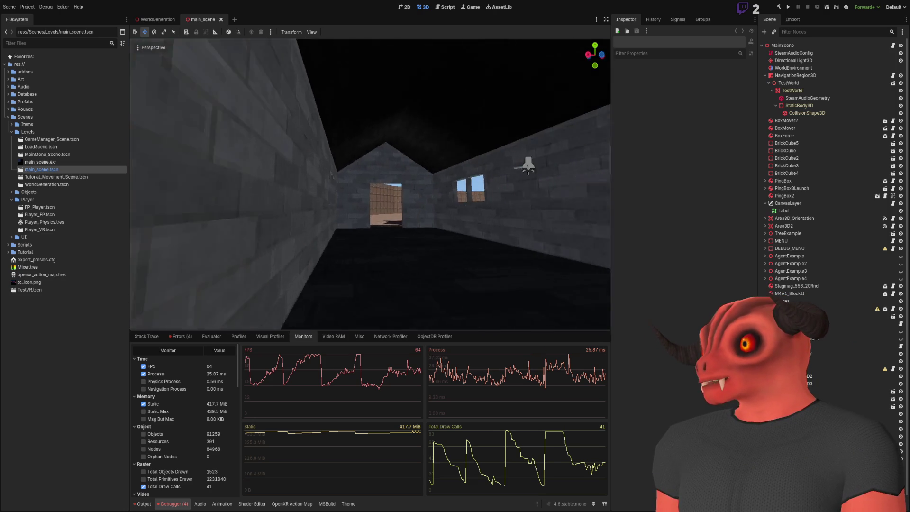
{"action": "key", "text": "w"}
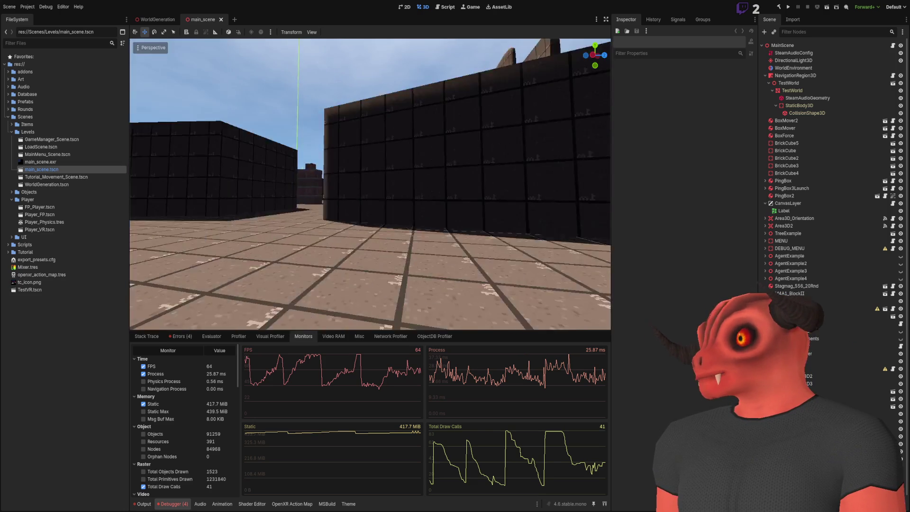
{"action": "key", "text": "w"}
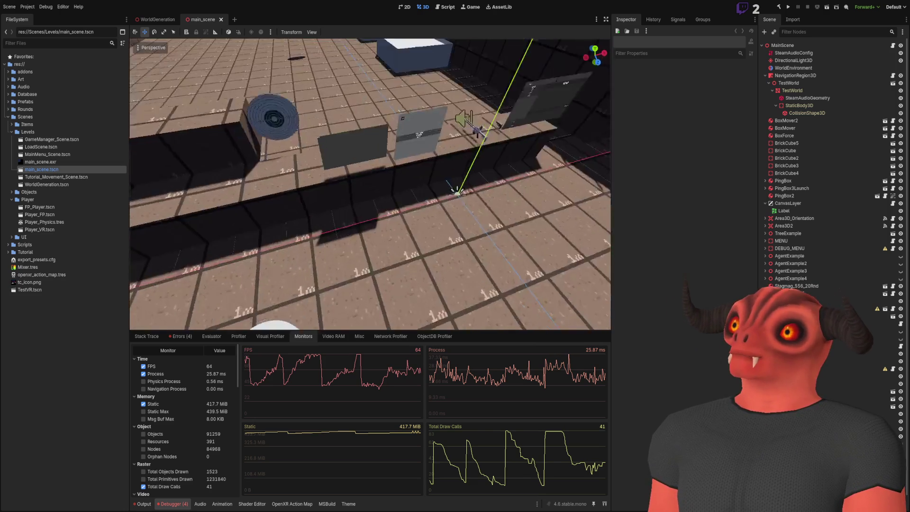
{"action": "key", "text": "w"}
{"action": "key", "text": "w"}
{"action": "scroll", "coordinate": [370, 183], "scroll_direction": "down", "scroll_amount": 3}
{"action": "key", "text": "s"}
{"action": "key", "text": "w"}
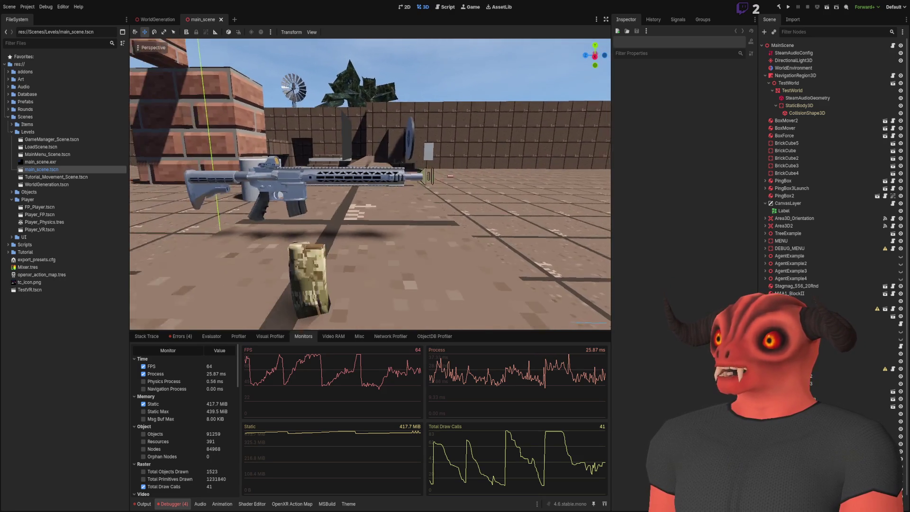
{"action": "key", "text": "q"}
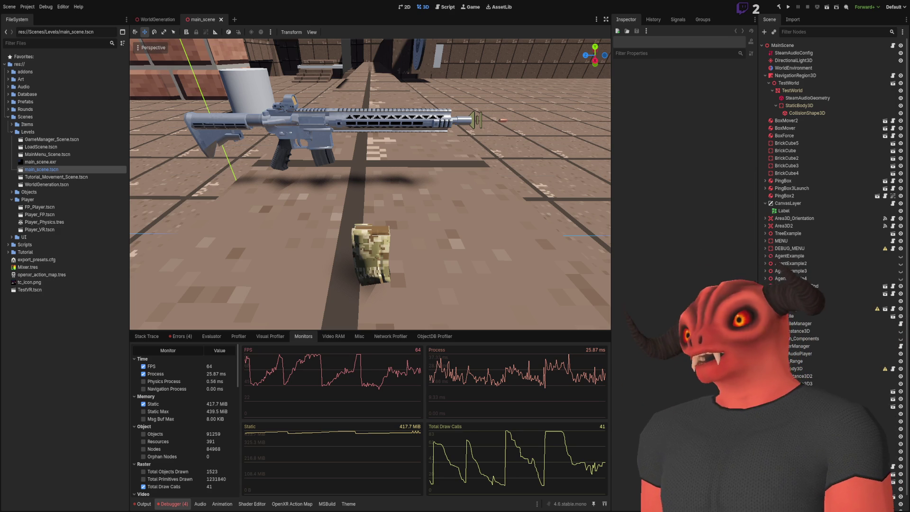
- Collapse the Levels and Player folders in the FileSystem dock
{"action": "scroll", "coordinate": [335, 173], "scroll_direction": "up", "scroll_amount": 10}
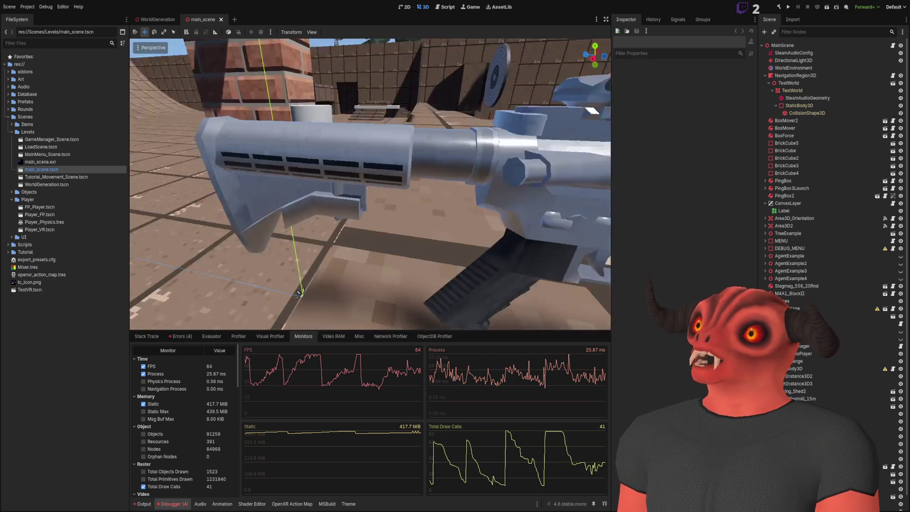
{"action": "scroll", "coordinate": [304, 251], "scroll_direction": "down", "scroll_amount": 10}
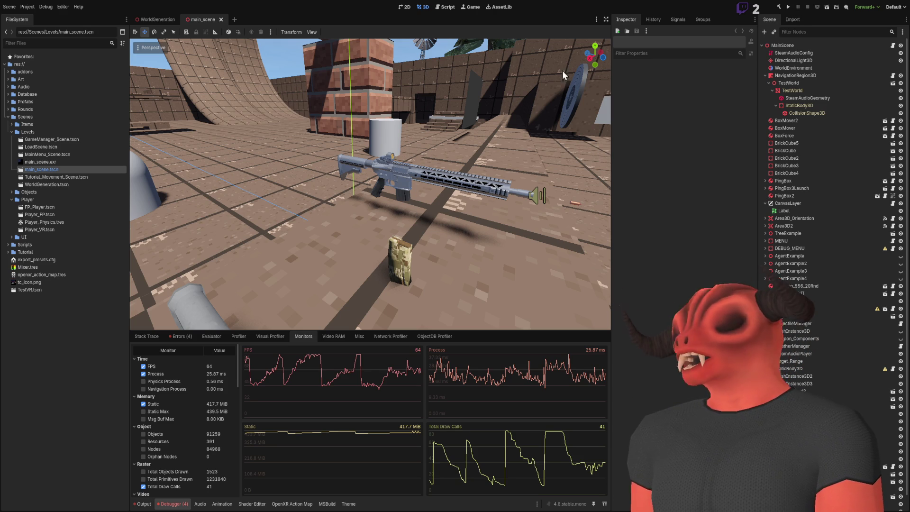
{"action": "left_click", "coordinate": [11, 132]}
{"action": "left_click", "coordinate": [11, 147]}
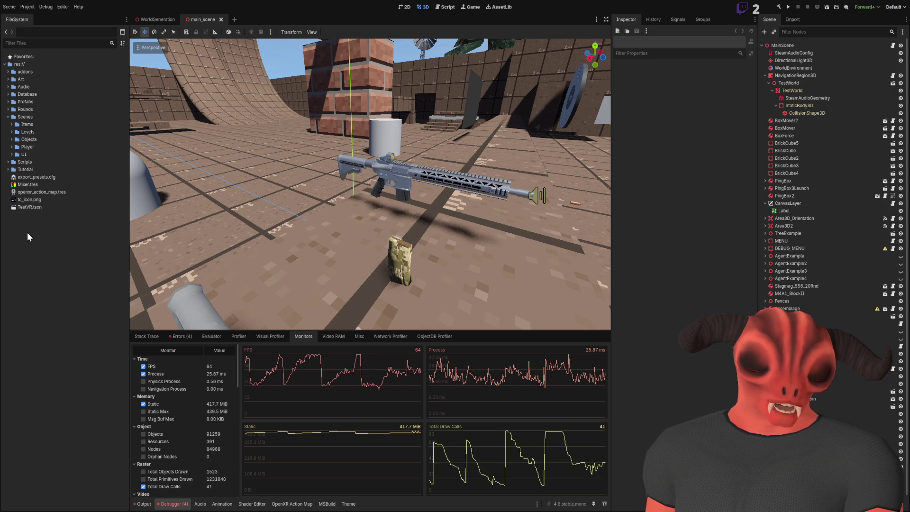
{"action": "mouse_move", "coordinate": [542, 70]}
{"action": "left_mouse_down"}
{"action": "mouse_move", "coordinate": [491, 138]}
{"action": "mouse_move", "coordinate": [484, 314]}
{"action": "left_mouse_up"}
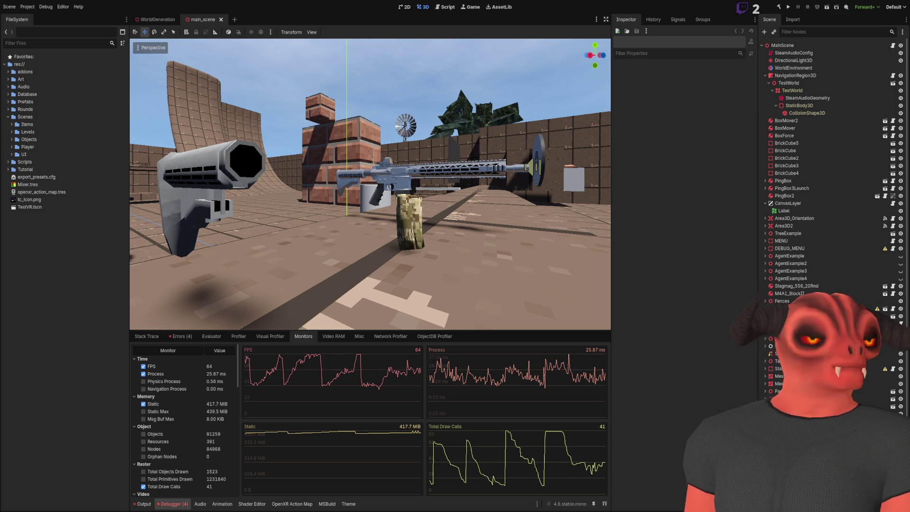
- Fly past the house and white boxes to the OPTIONS panel, then switch to the notes
{"action": "scroll", "coordinate": [370, 184], "scroll_direction": "up", "scroll_amount": 3}
{"action": "key", "text": "w"}
{"action": "scroll", "coordinate": [370, 184], "scroll_direction": "down", "scroll_amount": 2}
{"action": "key", "text": "w"}
{"action": "scroll", "coordinate": [370, 183], "scroll_direction": "up", "scroll_amount": 20}
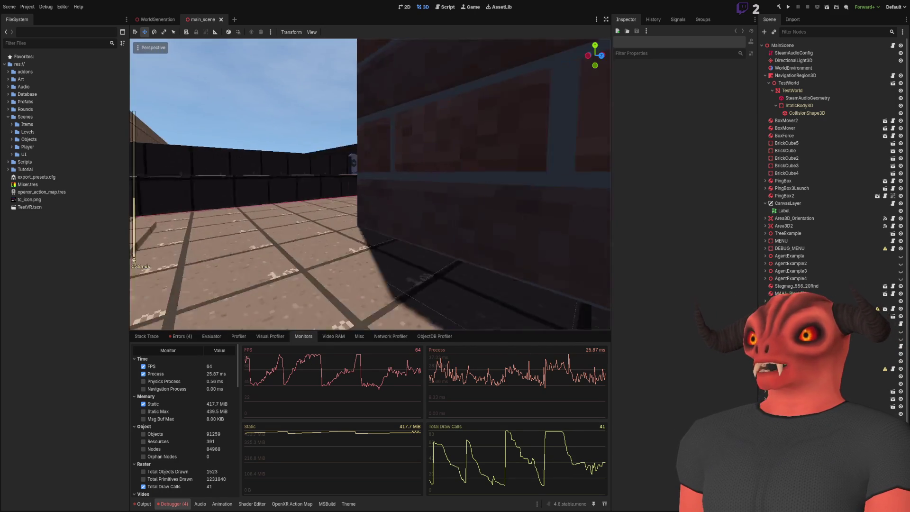
{"action": "key", "text": "w"}
{"action": "scroll", "coordinate": [370, 184], "scroll_direction": "down", "scroll_amount": 12}
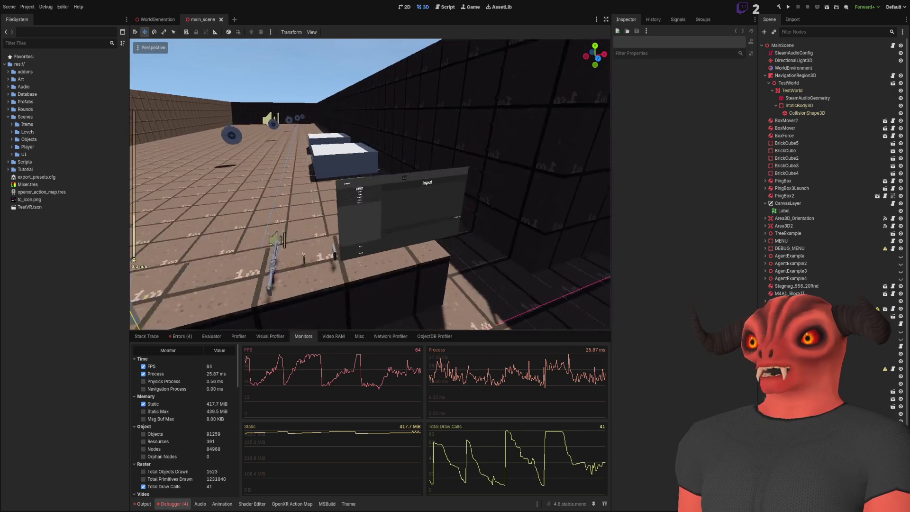
{"action": "scroll", "coordinate": [370, 184], "scroll_direction": "down", "scroll_amount": 12}
{"action": "key", "text": "w"}
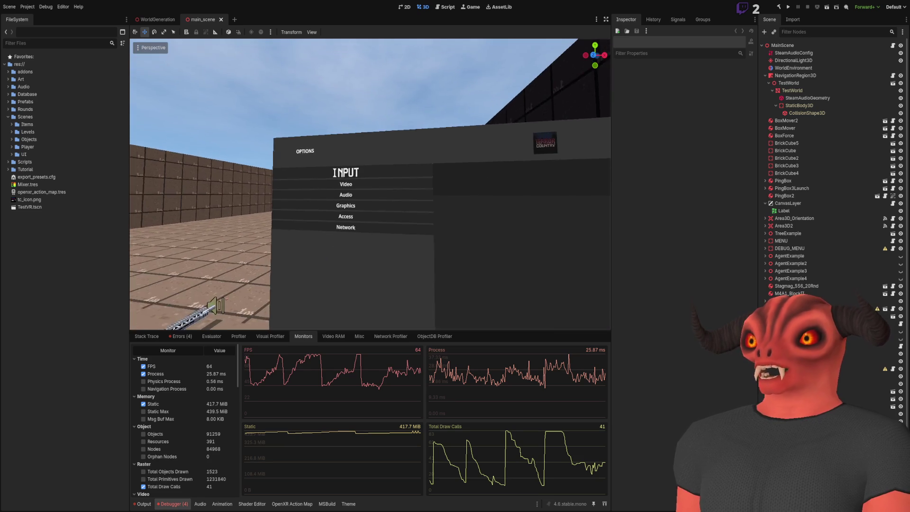
{"action": "key", "text": "s"}
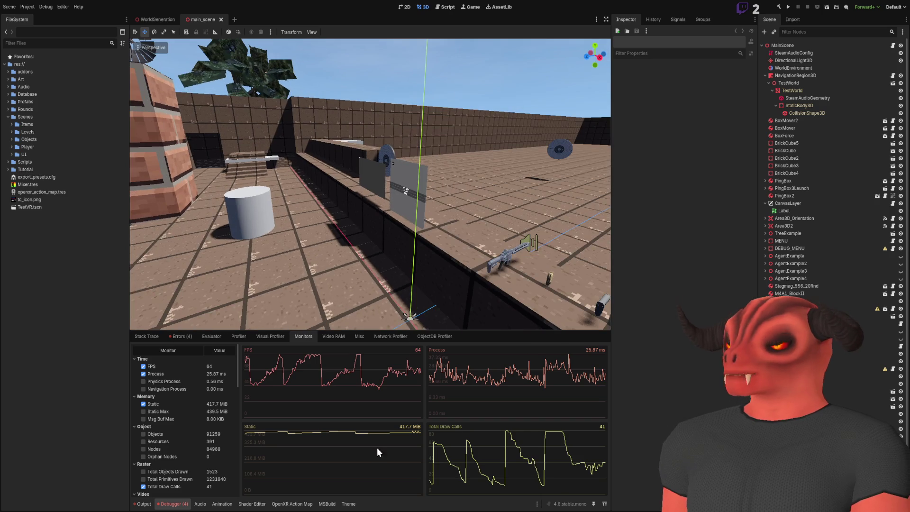
{"action": "key", "text": "alt+Tab"}
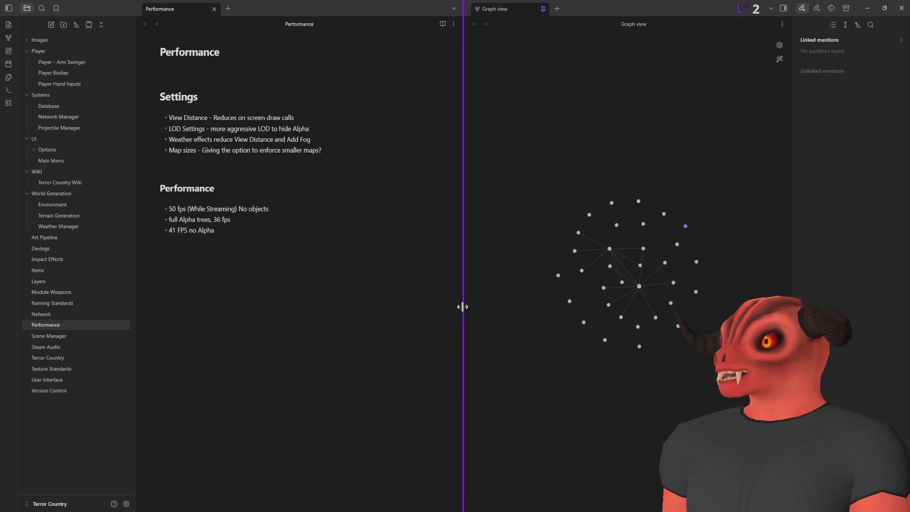
- Widen the Performance note pane and highlight the line '41 FPS no Alpha'
{"action": "left_click_drag", "start_coordinate": [464, 307], "coordinate": [474, 308]}
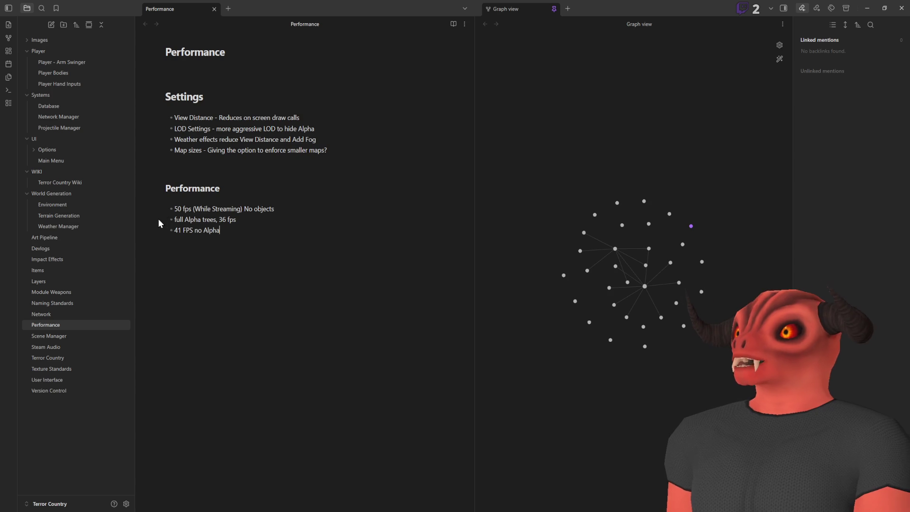
{"action": "left_click_drag", "start_coordinate": [200, 228], "coordinate": [252, 228]}
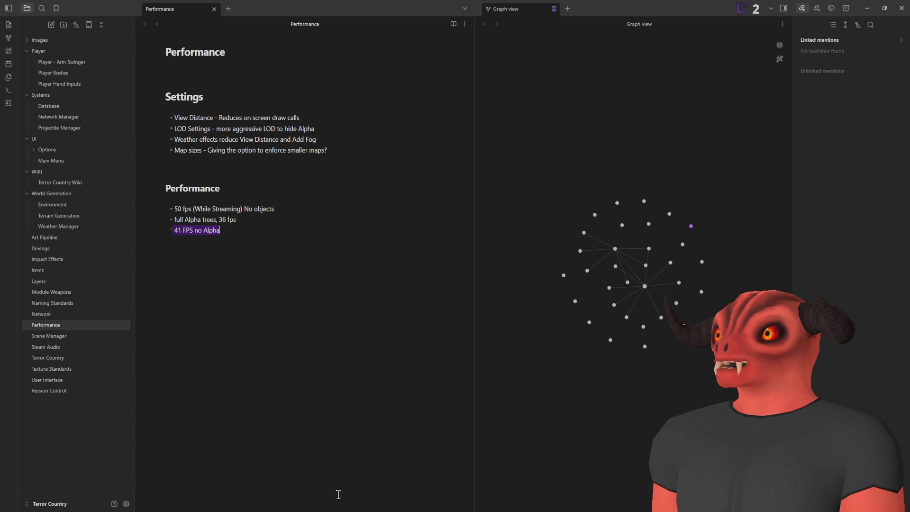
{"action": "key", "text": "alt+Tab"}
- Set the TerrainManager's Foliage Count to 10000 in WorldGeneration and run the scene with F6
{"action": "left_click", "coordinate": [161, 19]}
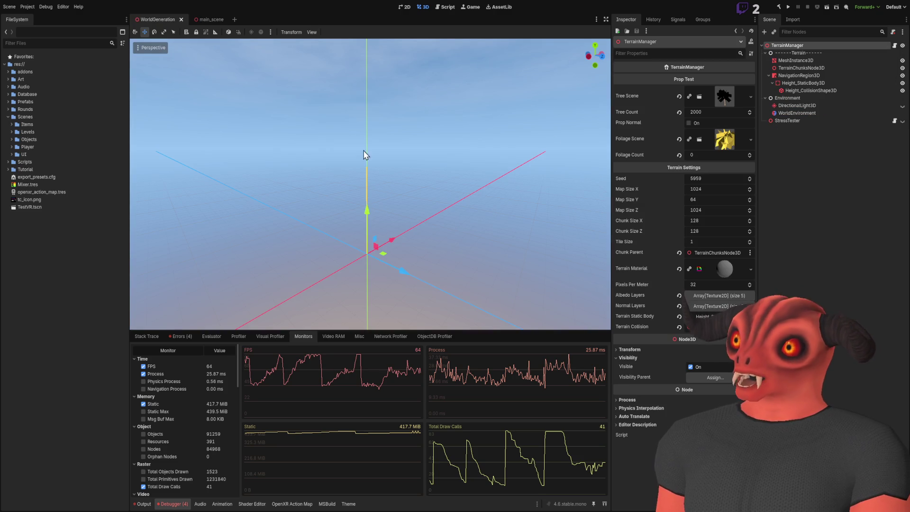
{"action": "left_click", "coordinate": [710, 155]}
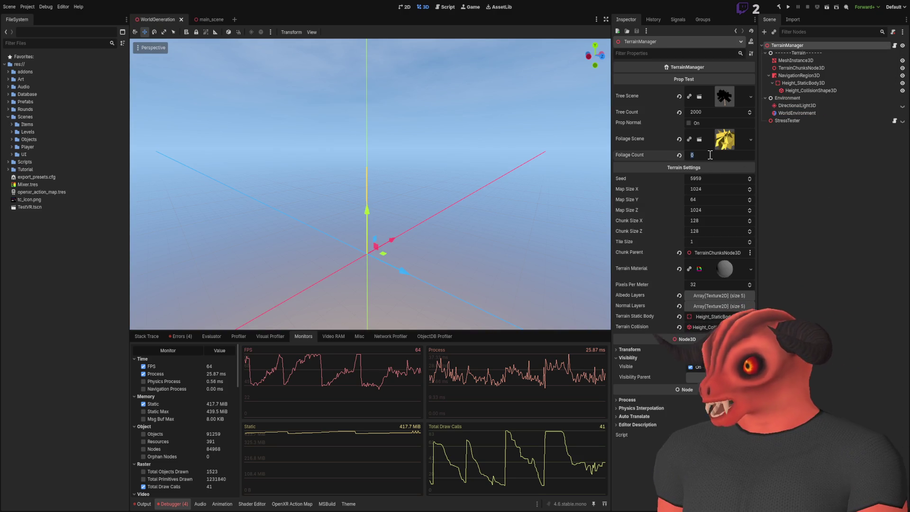
{"action": "type", "text": "10"}
{"action": "key", "text": "Return"}
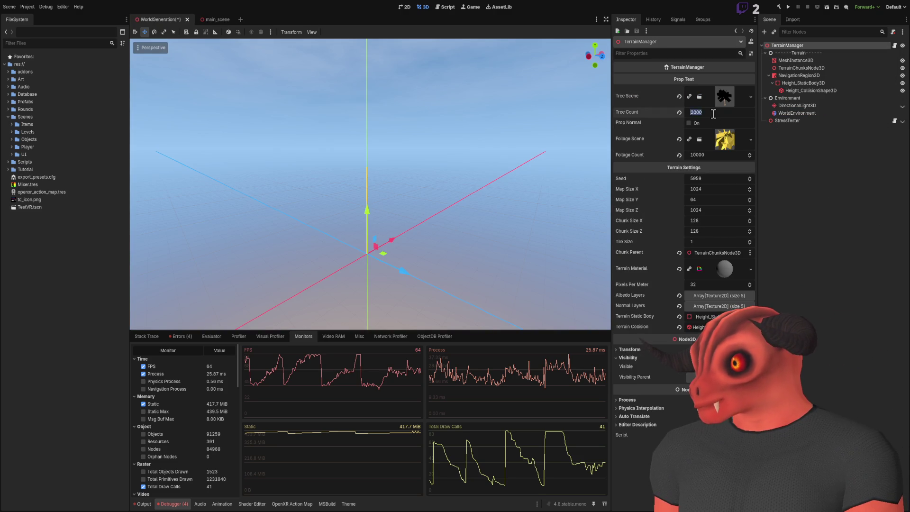
{"action": "left_click", "coordinate": [790, 171]}
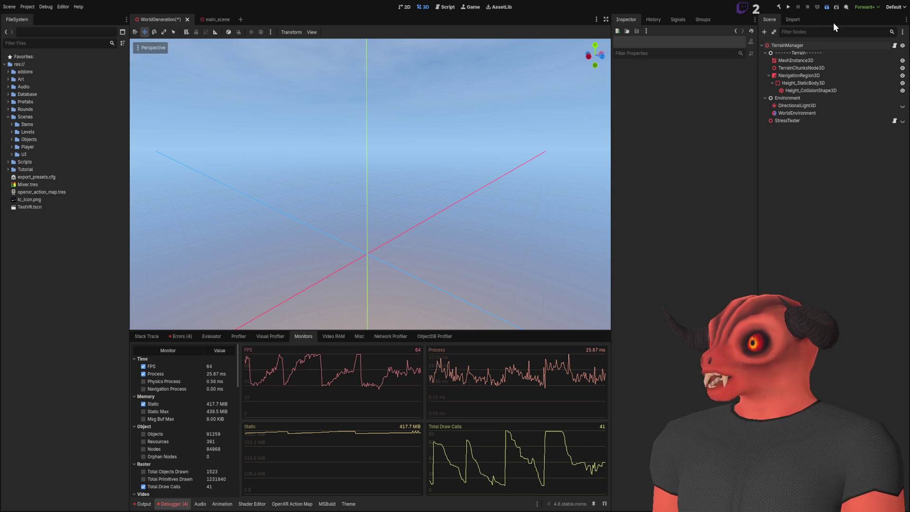
{"action": "key", "text": "F6"}
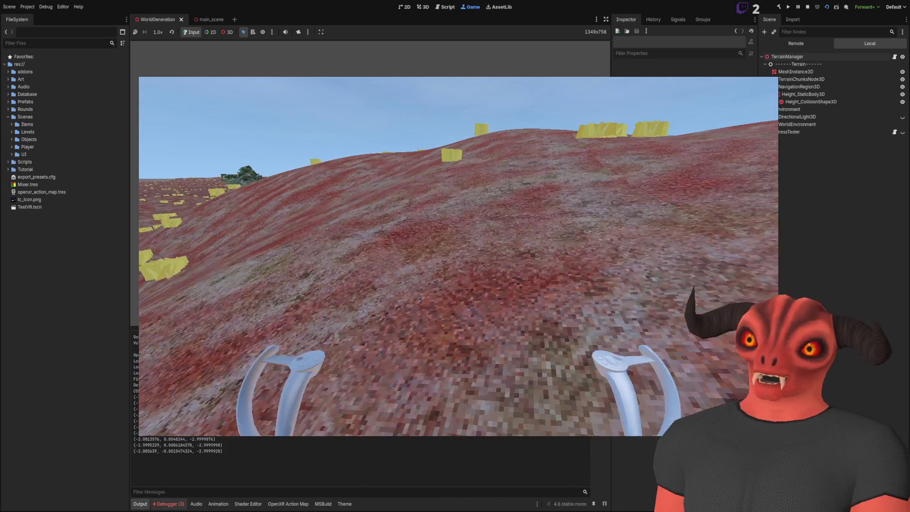
- Check the Debugger Monitors reading 41 FPS and 8 draw calls, then stop the game
{"action": "left_click", "coordinate": [169, 503]}
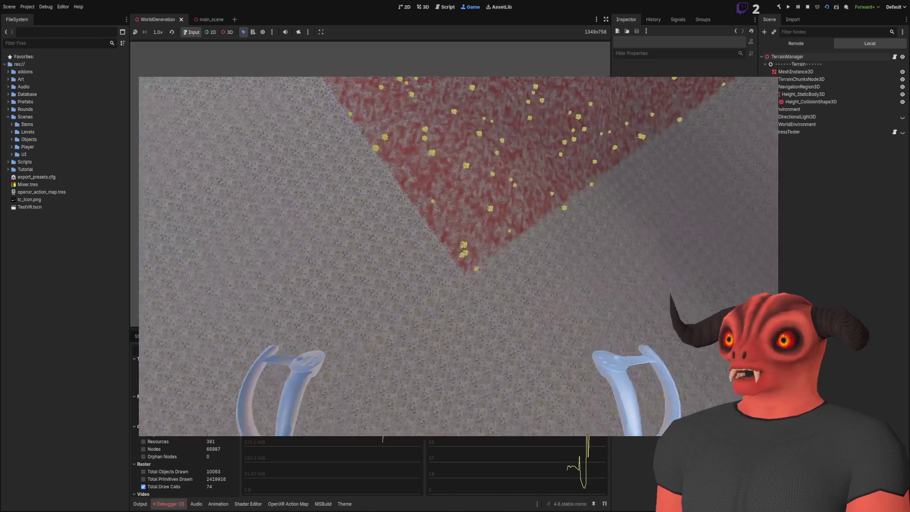
{"action": "key", "text": "F8"}
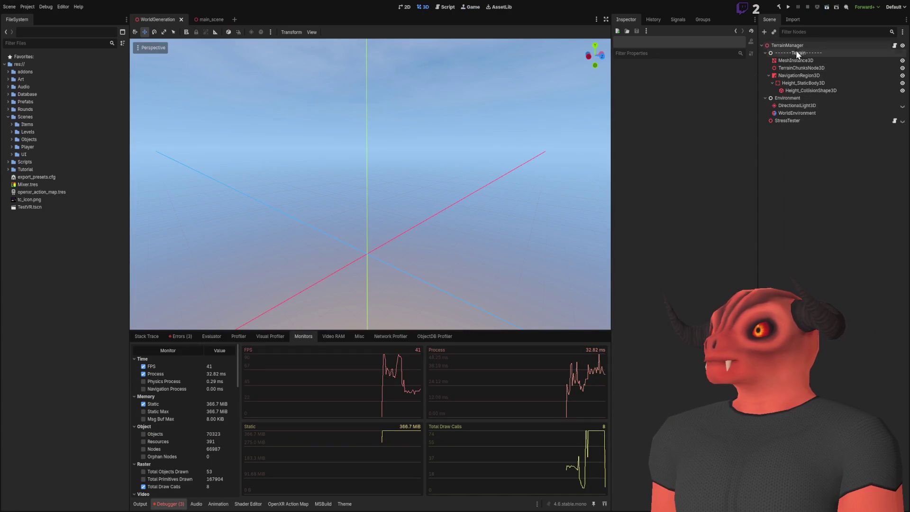
- Set the Grass_01 material's Transparency to Alpha from the Art/Ground/Grass folder
{"action": "left_click", "coordinate": [788, 45]}
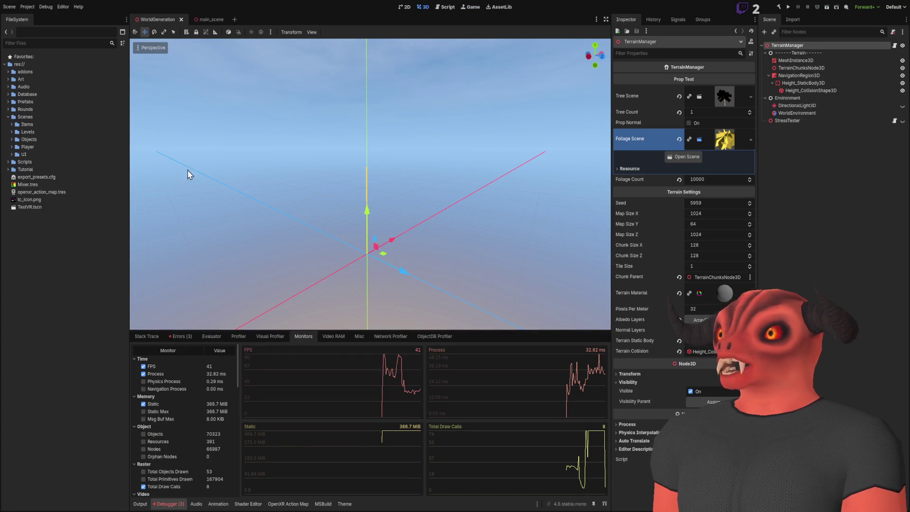
{"action": "left_click", "coordinate": [8, 79]}
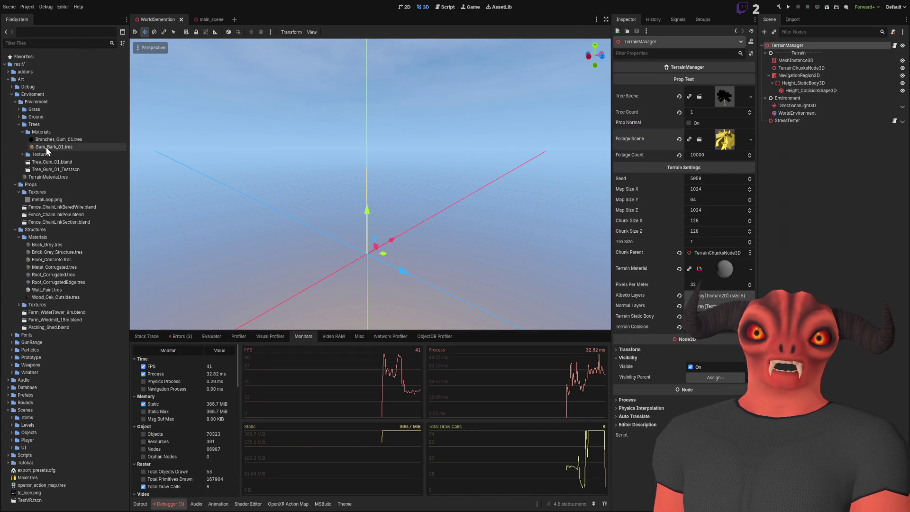
{"action": "left_click", "coordinate": [19, 124]}
{"action": "left_click", "coordinate": [19, 116]}
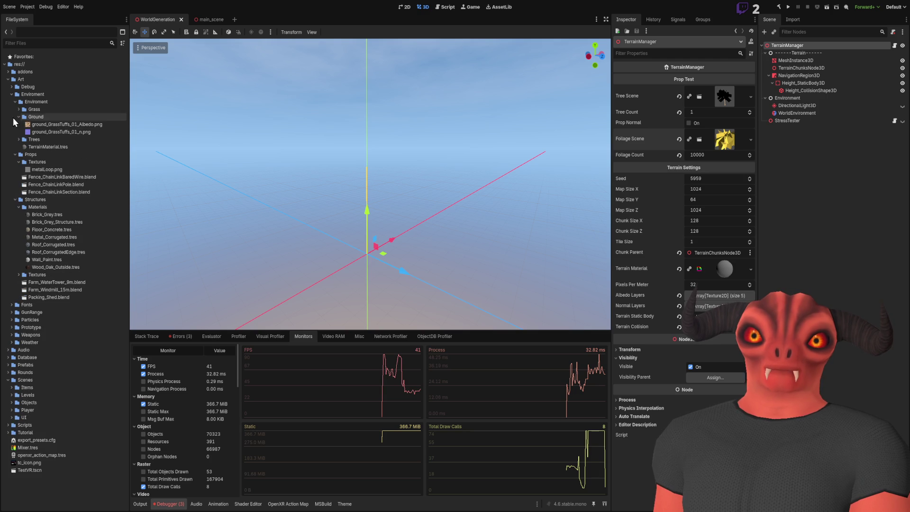
{"action": "left_click", "coordinate": [19, 116]}
{"action": "left_click", "coordinate": [21, 110]}
{"action": "left_click", "coordinate": [19, 109]}
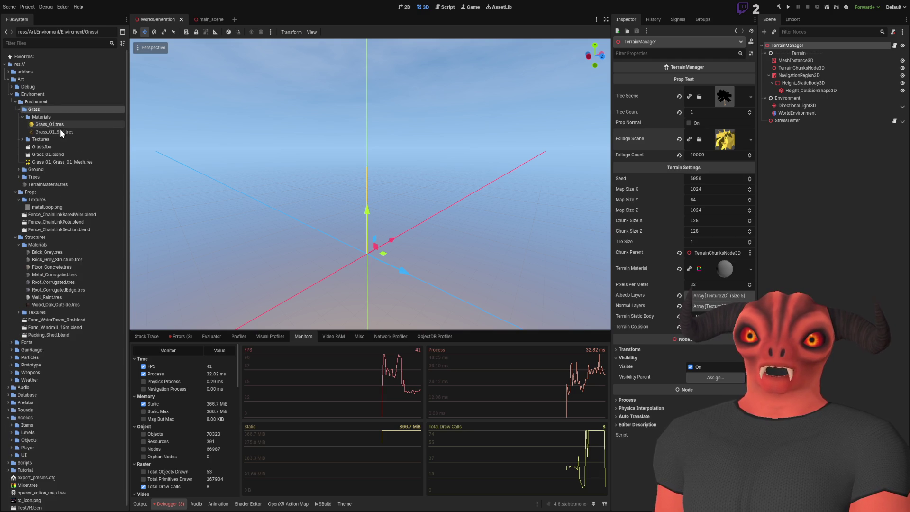
{"action": "left_click", "coordinate": [60, 125]}
{"action": "left_click", "coordinate": [744, 161]}
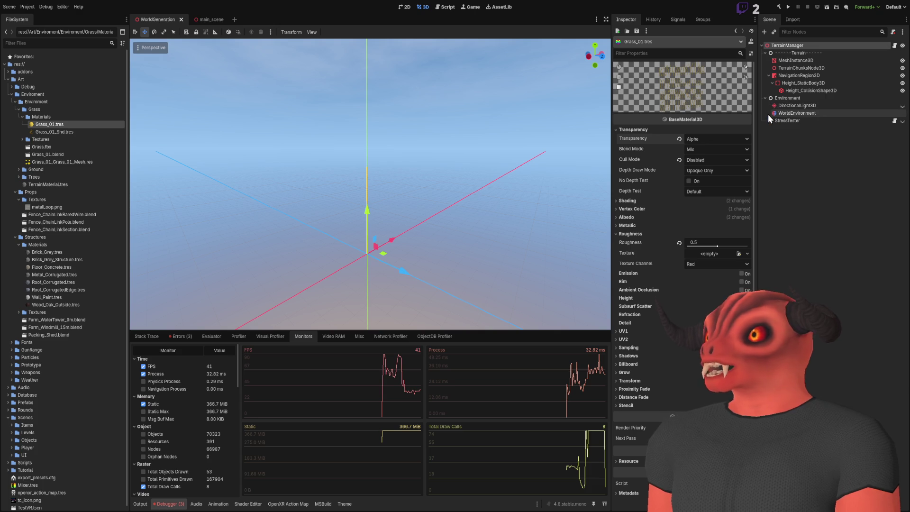
- Inspect the TerrainManager and Grass_01_Shd shader material, then run the current scene
{"action": "left_click", "coordinate": [388, 138]}
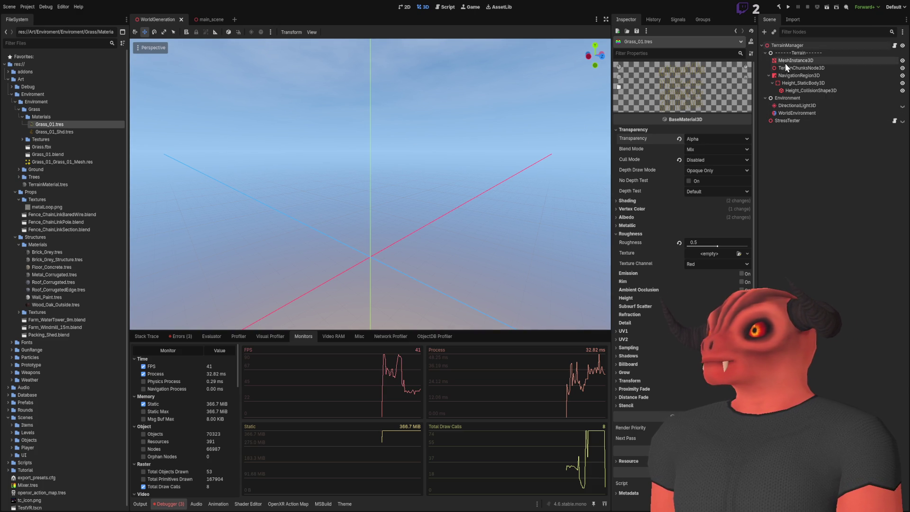
{"action": "left_click", "coordinate": [786, 45]}
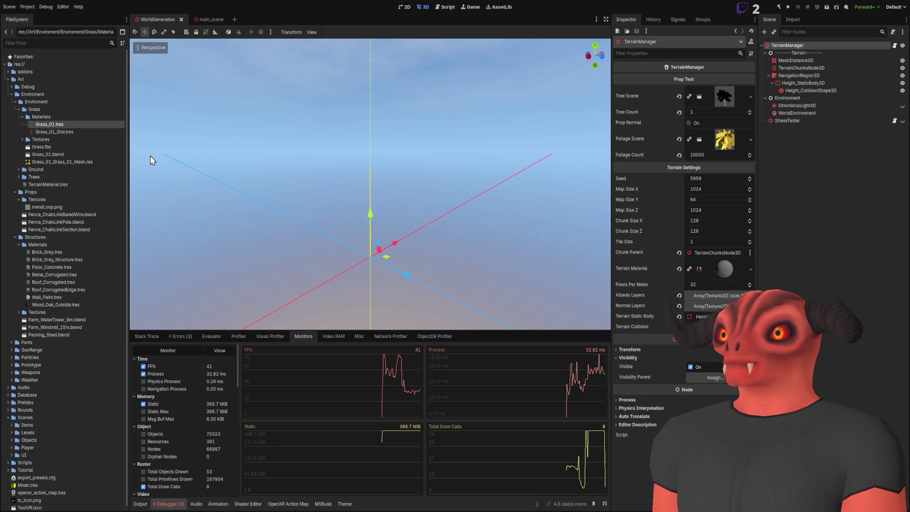
{"action": "left_click", "coordinate": [69, 133]}
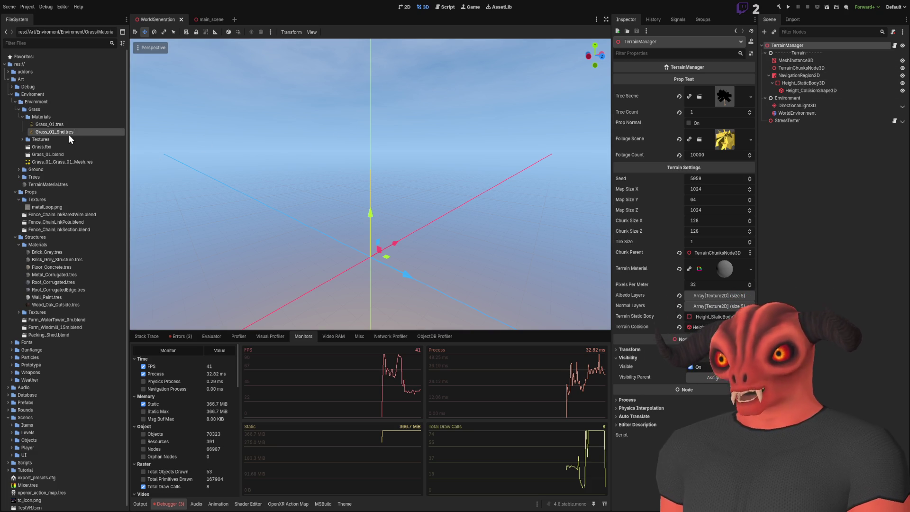
{"action": "double_click", "coordinate": [69, 133]}
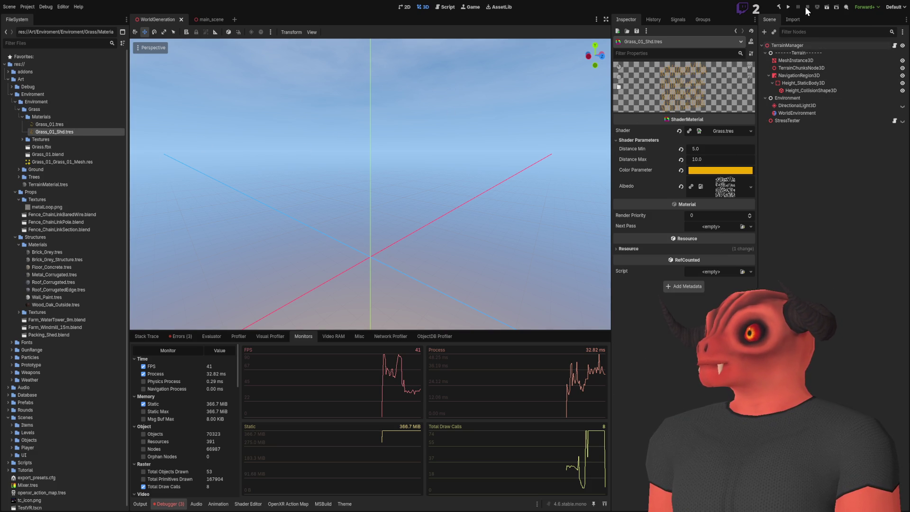
{"action": "left_click", "coordinate": [85, 125]}
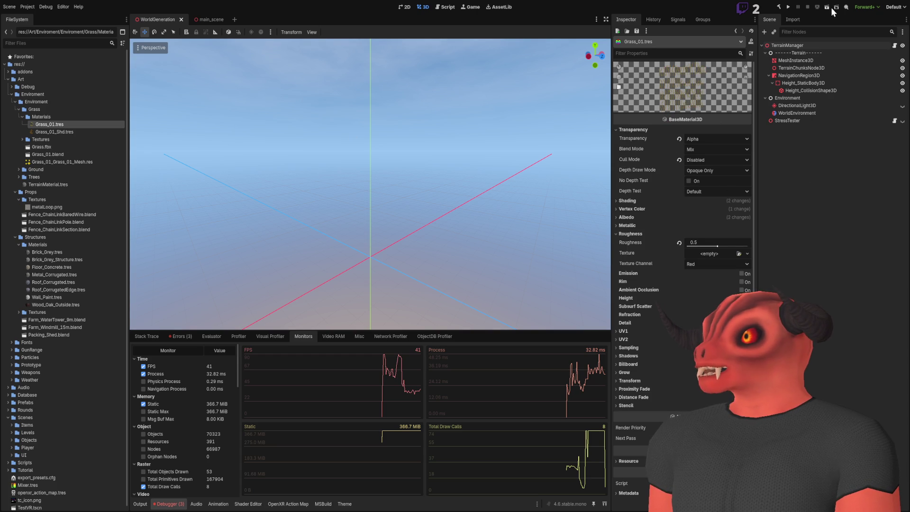
{"action": "key", "text": "F6"}
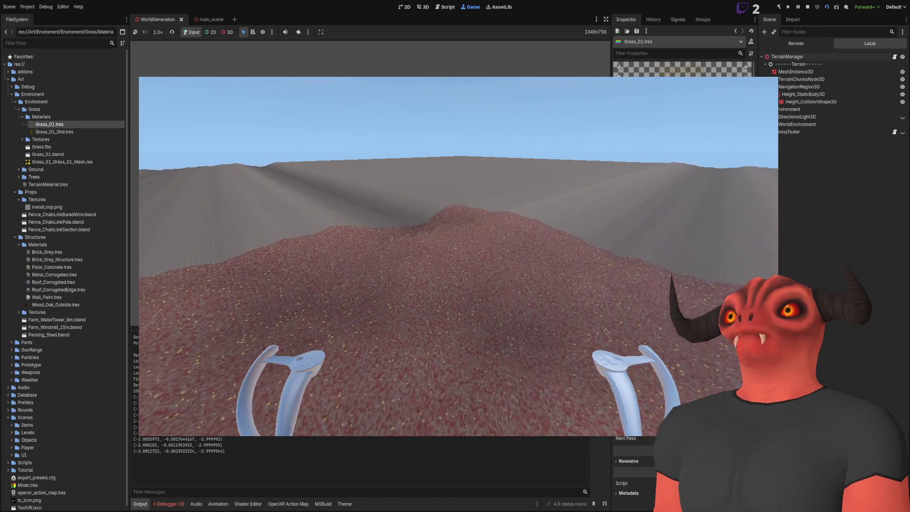
- Open the Debugger Monitors to track FPS and draw calls across the grass-dotted terrain
{"action": "left_click", "coordinate": [168, 503]}
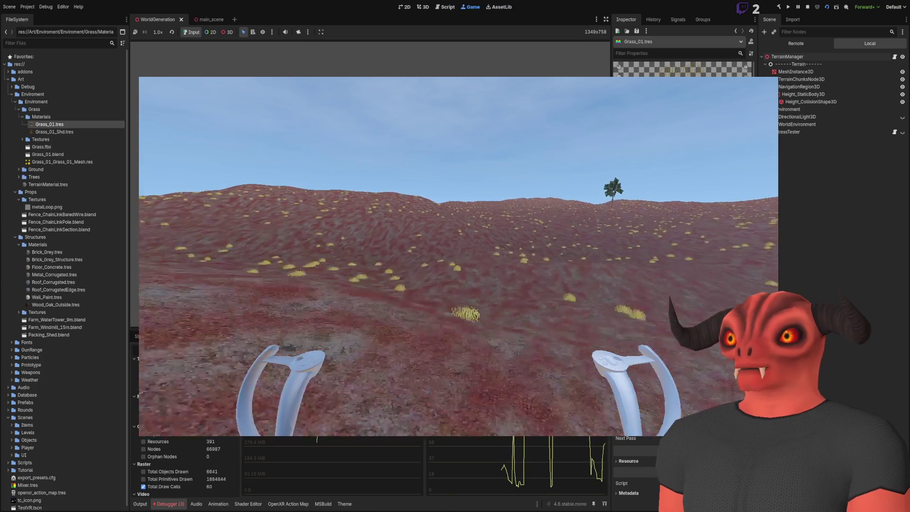
- Stop the game, assign Grass_01.blend as the TerrainManager's Foliage Scene, and rerun
{"action": "left_click", "coordinate": [807, 7]}
{"action": "left_click", "coordinate": [794, 45]}
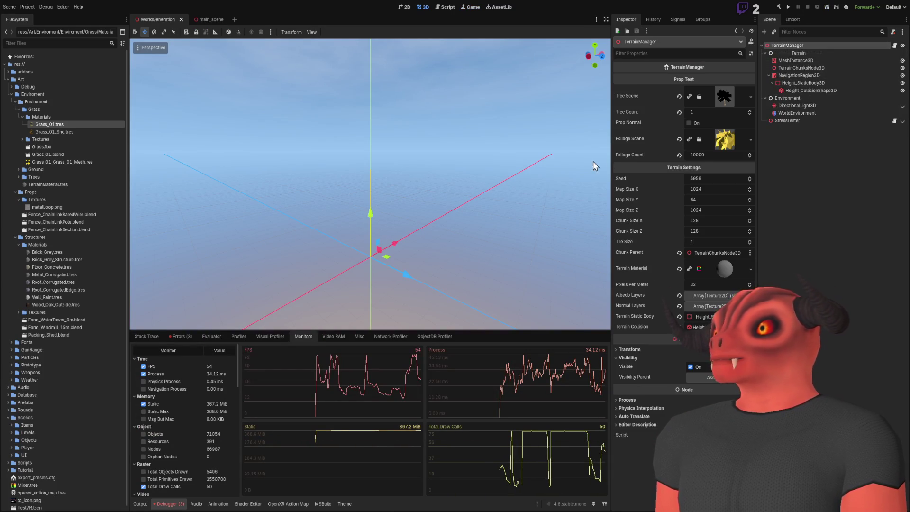
{"action": "left_click", "coordinate": [51, 155]}
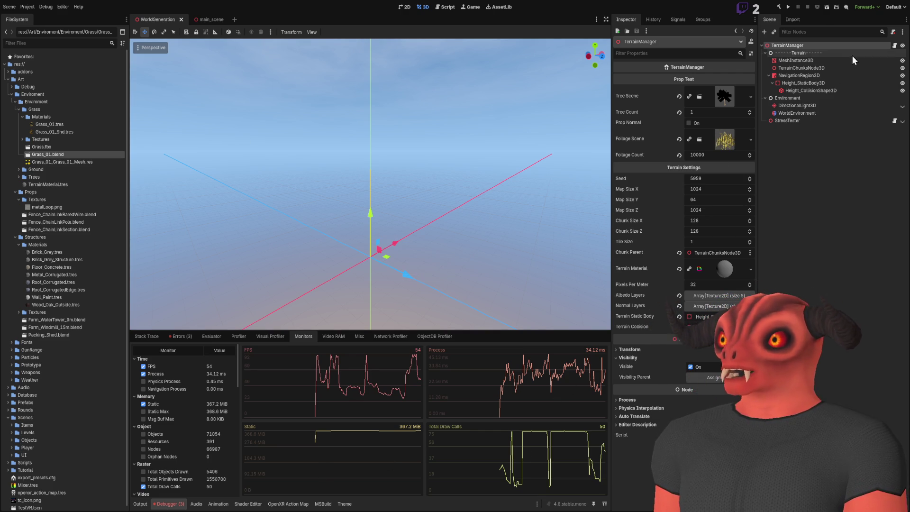
{"action": "left_click", "coordinate": [827, 7]}
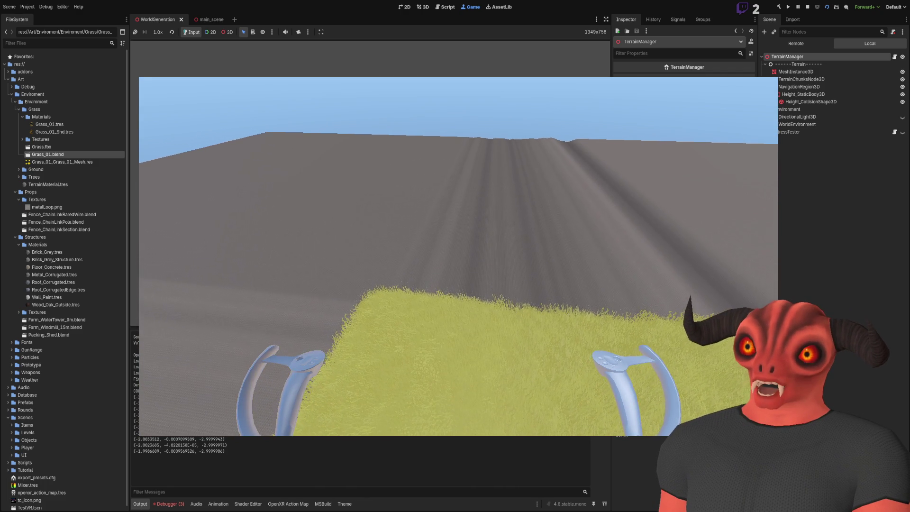
- Review the dense grass draw calls and primitives in Monitors, then stop the game and orbit the viewport
{"action": "left_click", "coordinate": [162, 505]}
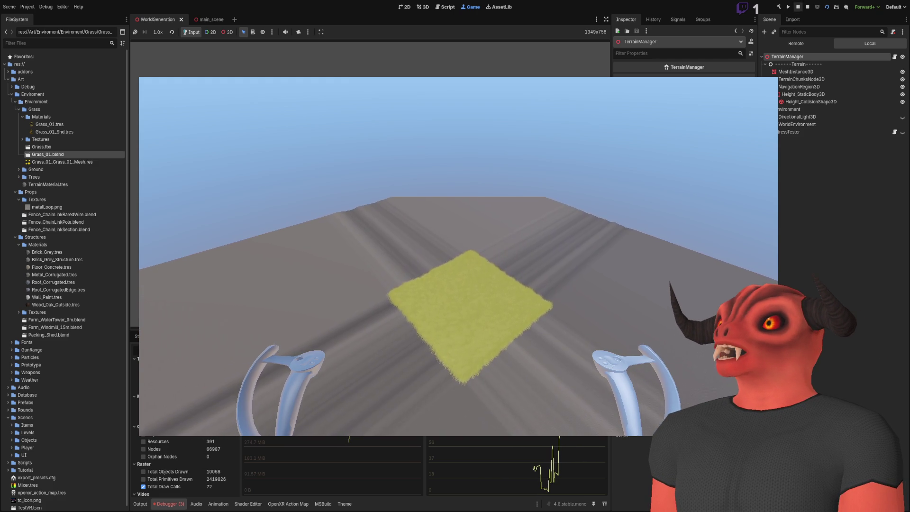
{"action": "left_click", "coordinate": [807, 7]}
{"action": "left_click_drag", "start_coordinate": [453, 83], "coordinate": [386, 96]}
{"action": "scroll", "coordinate": [420, 90], "scroll_direction": "up", "scroll_amount": 2}
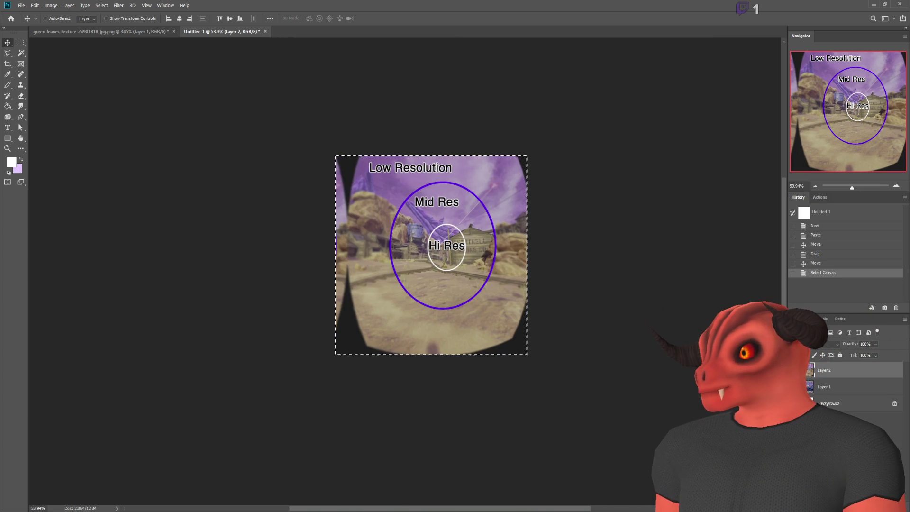
- Delete Layer 1 and Layer 2, invert the background to solid black, and deselect
{"action": "key", "text": "Delete"}
{"action": "key", "text": "Delete"}
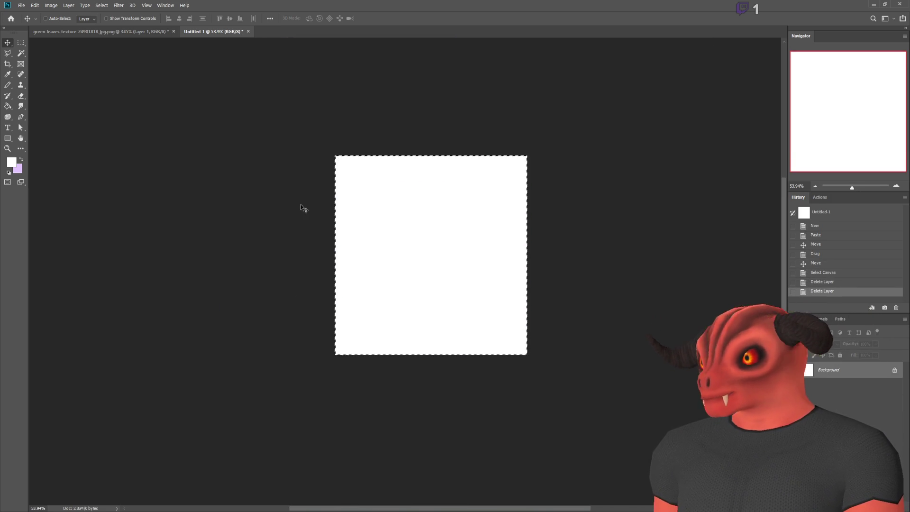
{"action": "key", "text": "ctrl+i"}
{"action": "key", "text": "ctrl+d"}
{"action": "scroll", "coordinate": [467, 243], "scroll_direction": "up", "scroll_amount": 7}
{"action": "key", "text": "b"}
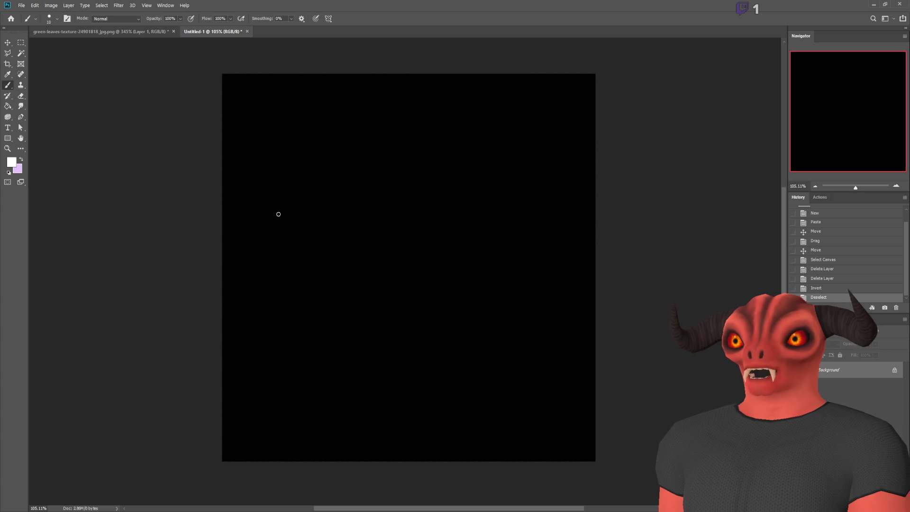
- Paint a white wavy line with four vertical drips, an arch and a curve, undoing a stray stroke
{"action": "left_click_drag", "start_coordinate": [221, 227], "coordinate": [649, 245]}
{"action": "left_click_drag", "start_coordinate": [338, 219], "coordinate": [337, 340]}
{"action": "left_click_drag", "start_coordinate": [385, 225], "coordinate": [376, 345]}
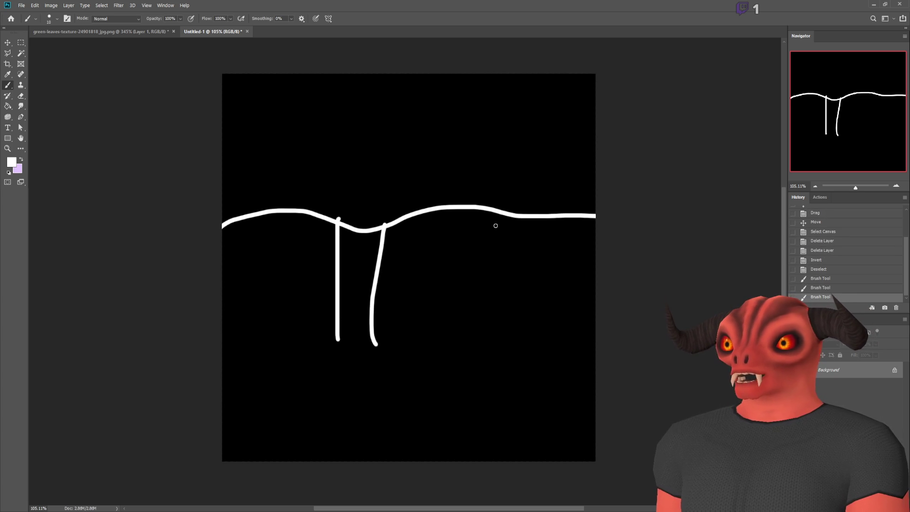
{"action": "left_click_drag", "start_coordinate": [504, 212], "coordinate": [520, 306]}
{"action": "left_click_drag", "start_coordinate": [566, 207], "coordinate": [565, 308]}
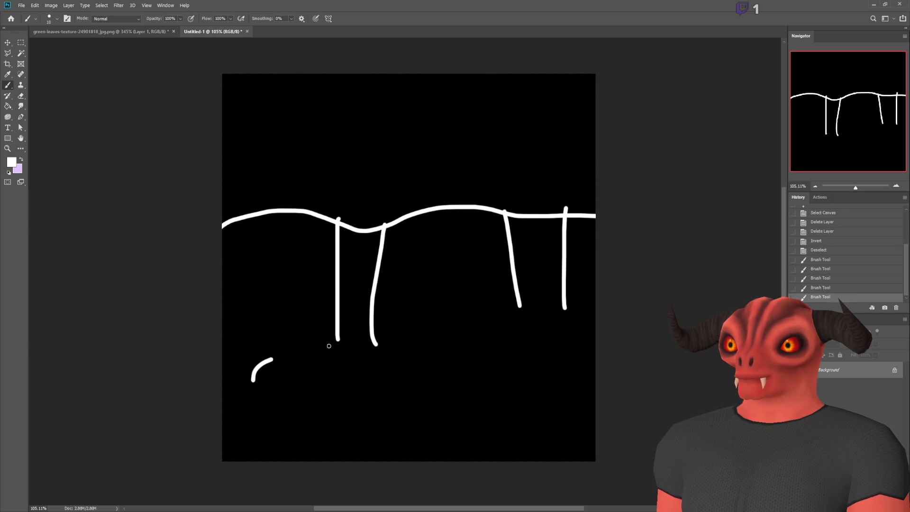
{"action": "left_click_drag", "start_coordinate": [313, 347], "coordinate": [424, 391]}
{"action": "left_click_drag", "start_coordinate": [473, 311], "coordinate": [604, 319]}
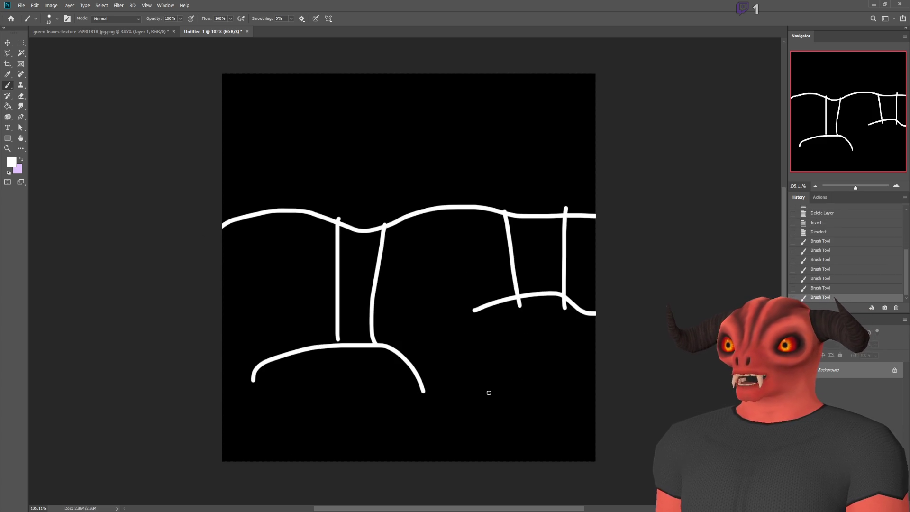
{"action": "mouse_move", "coordinate": [475, 160]}
{"action": "left_mouse_down"}
{"action": "mouse_move", "coordinate": [349, 148]}
{"action": "mouse_move", "coordinate": [583, 98]}
{"action": "mouse_move", "coordinate": [303, 114]}
{"action": "mouse_move", "coordinate": [292, 138]}
{"action": "mouse_move", "coordinate": [387, 142]}
{"action": "left_mouse_up"}
{"action": "key", "text": "ctrl+z"}
{"action": "key", "text": "ctrl+z"}
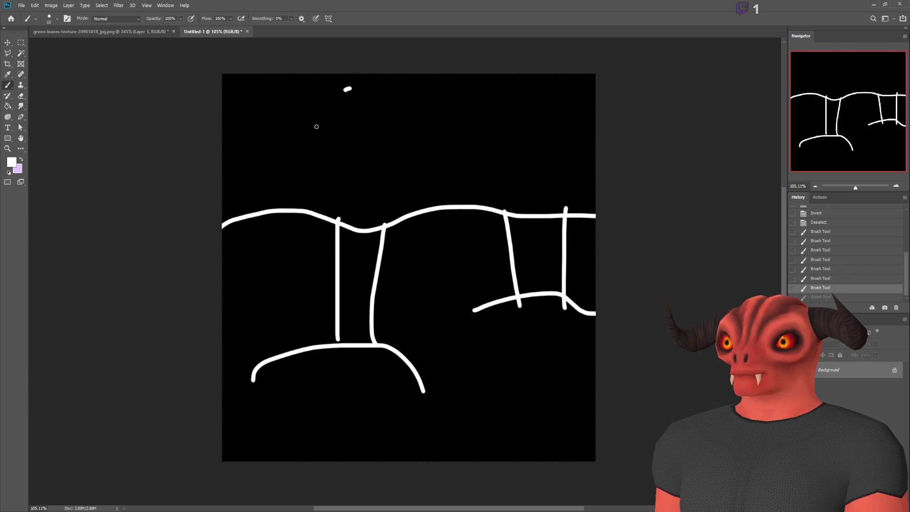
- Draw a letter A near the top, undoing a large loop stroke
{"action": "left_click_drag", "start_coordinate": [301, 148], "coordinate": [347, 85]}
{"action": "left_click_drag", "start_coordinate": [348, 82], "coordinate": [372, 133]}
{"action": "left_click_drag", "start_coordinate": [322, 122], "coordinate": [387, 109]}
{"action": "scroll", "coordinate": [465, 331], "scroll_direction": "up", "scroll_amount": 2}
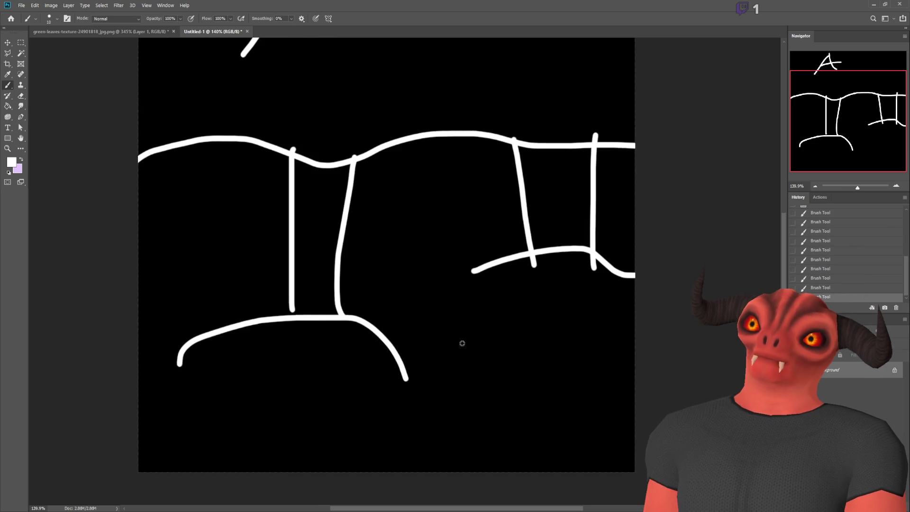
{"action": "scroll", "coordinate": [465, 349], "scroll_direction": "down", "scroll_amount": 1}
{"action": "scroll", "coordinate": [220, 164], "scroll_direction": "up", "scroll_amount": 1}
{"action": "mouse_move", "coordinate": [161, 81]}
{"action": "left_mouse_down"}
{"action": "mouse_move", "coordinate": [596, 246]}
{"action": "mouse_move", "coordinate": [224, 261]}
{"action": "mouse_move", "coordinate": [216, 52]}
{"action": "left_mouse_up"}
{"action": "key", "text": "ctrl+z"}
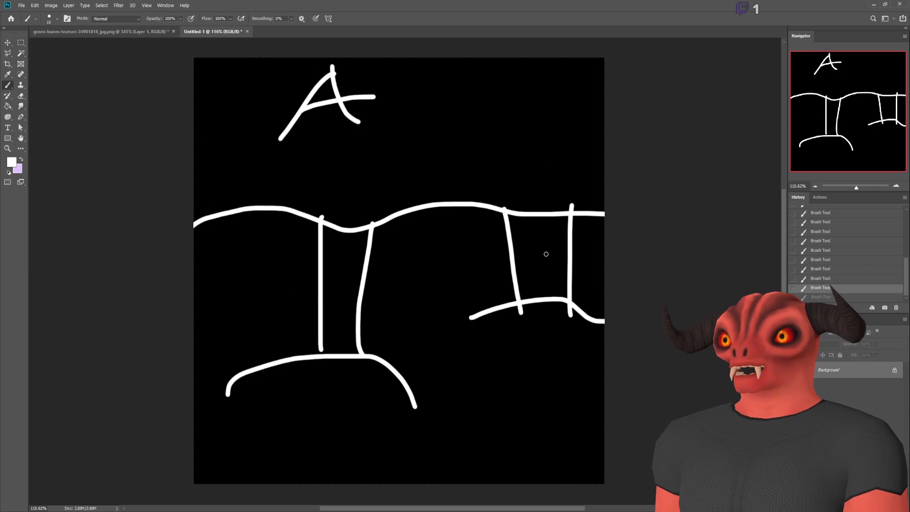
- Select the whole canvas and squeeze the sketch horizontally to 55% width
{"action": "key", "text": "ctrl+a"}
{"action": "key", "text": "ctrl+t"}
{"action": "mouse_move", "coordinate": [603, 261]}
{"action": "left_mouse_down"}
{"action": "mouse_move", "coordinate": [553, 271]}
{"action": "mouse_move", "coordinate": [603, 270]}
{"action": "mouse_move", "coordinate": [420, 271]}
{"action": "left_mouse_up"}
- Squeeze the sketch to about 55% width and commit it at the left edge
{"action": "left_click_drag", "start_coordinate": [327, 265], "coordinate": [524, 254]}
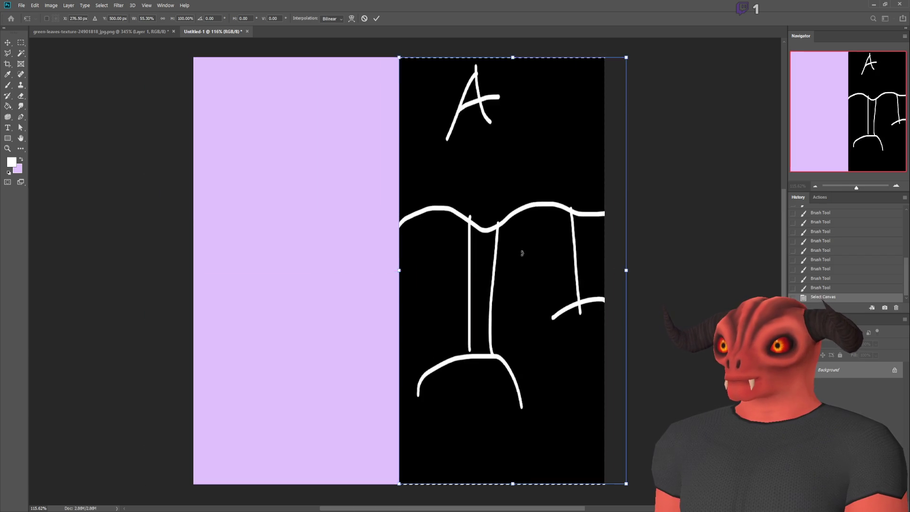
{"action": "key", "text": "ctrl+z"}
{"action": "left_click_drag", "start_coordinate": [335, 251], "coordinate": [540, 252]}
{"action": "key", "text": "ctrl+z"}
{"action": "left_click_drag", "start_coordinate": [343, 258], "coordinate": [515, 247]}
{"action": "key", "text": "ctrl+z"}
{"action": "key", "text": "Return"}
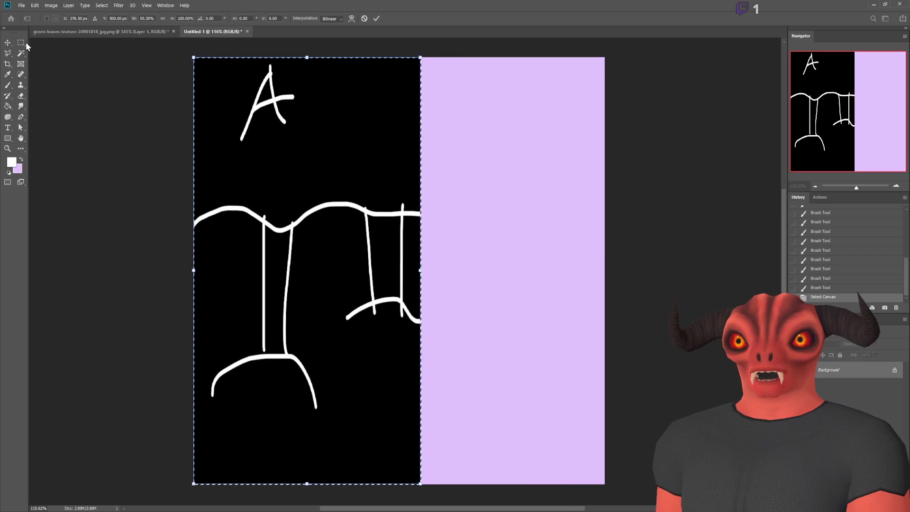
- Paste a copy of the squeezed sketch as Layer 1 and move it to the right half
{"action": "key", "text": "ctrl+c"}
{"action": "key", "text": "ctrl+v"}
{"action": "key", "text": "v"}
{"action": "mouse_move", "coordinate": [333, 225]}
{"action": "left_mouse_down"}
{"action": "mouse_move", "coordinate": [571, 227]}
{"action": "mouse_move", "coordinate": [524, 225]}
{"action": "mouse_move", "coordinate": [540, 227]}
{"action": "mouse_move", "coordinate": [503, 240]}
{"action": "left_mouse_up"}
{"action": "scroll", "coordinate": [559, 238], "scroll_direction": "down", "scroll_amount": 3}
{"action": "scroll", "coordinate": [559, 238], "scroll_direction": "up", "scroll_amount": 3}
{"action": "scroll", "coordinate": [643, 209], "scroll_direction": "up", "scroll_amount": 1}
{"action": "scroll", "coordinate": [192, 185], "scroll_direction": "down", "scroll_amount": 1}
{"action": "scroll", "coordinate": [186, 170], "scroll_direction": "up", "scroll_amount": 1}
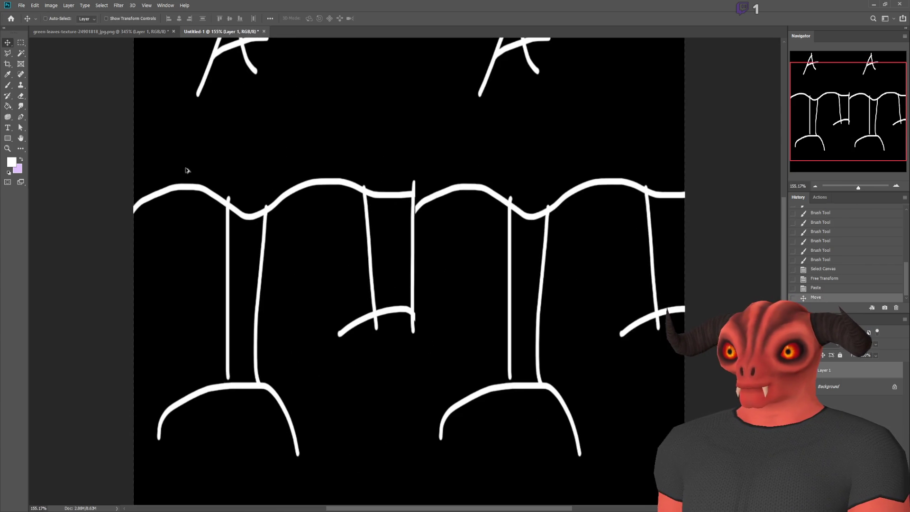
{"action": "scroll", "coordinate": [267, 187], "scroll_direction": "up", "scroll_amount": 2}
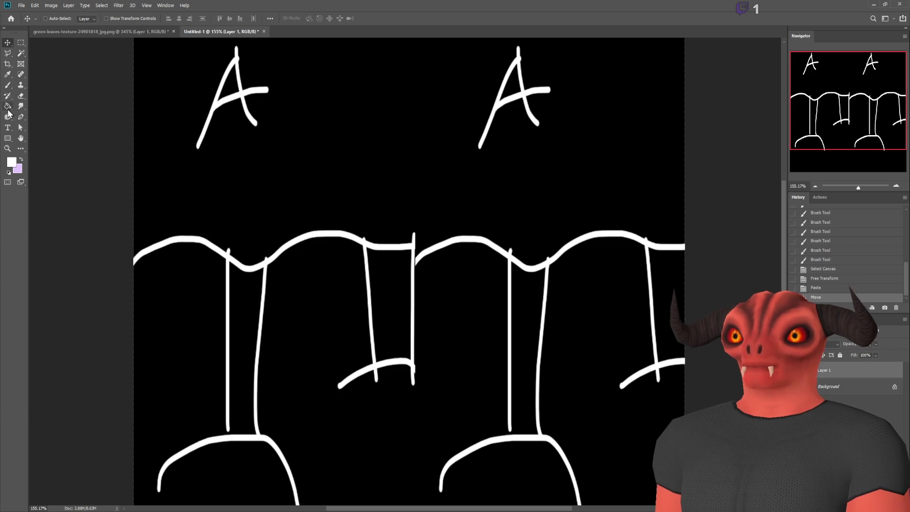
{"action": "left_click", "coordinate": [8, 85]}
{"action": "scroll", "coordinate": [298, 254], "scroll_direction": "up", "scroll_amount": 1}
- Write 2 beside the 1 under the left A, undoing stray strokes and scribbles
{"action": "scroll", "coordinate": [264, 336], "scroll_direction": "down", "scroll_amount": 5}
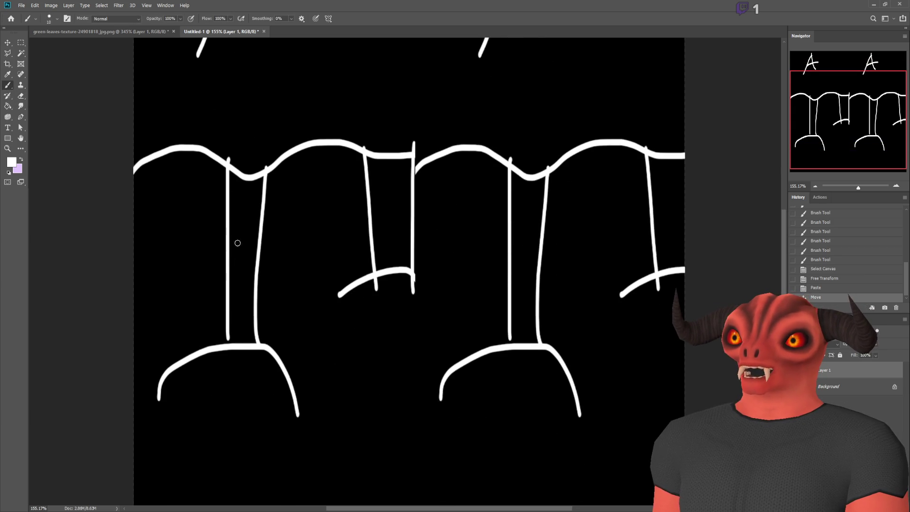
{"action": "left_click_drag", "start_coordinate": [249, 296], "coordinate": [247, 301]}
{"action": "scroll", "coordinate": [263, 258], "scroll_direction": "up", "scroll_amount": 4}
{"action": "key", "text": "ctrl+z"}
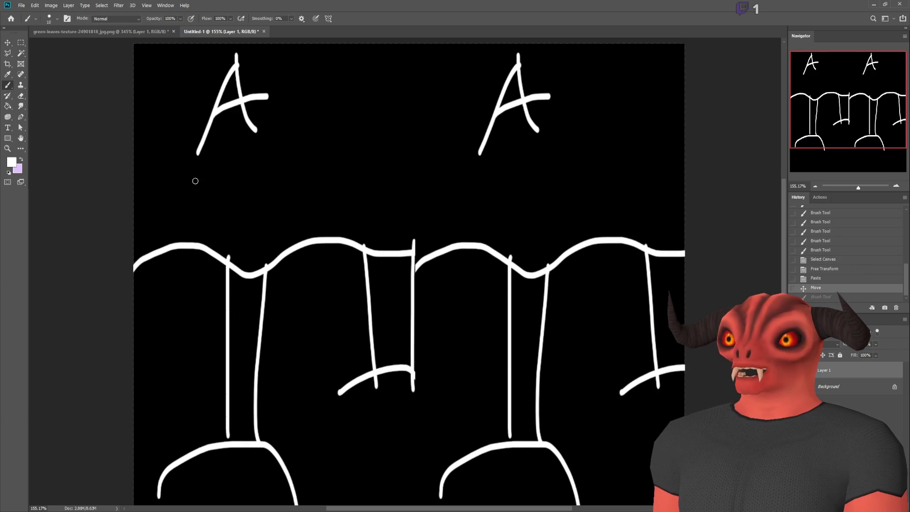
{"action": "left_click_drag", "start_coordinate": [207, 171], "coordinate": [195, 229]}
{"action": "scroll", "coordinate": [331, 284], "scroll_direction": "down", "scroll_amount": 2}
{"action": "scroll", "coordinate": [284, 228], "scroll_direction": "up", "scroll_amount": 2}
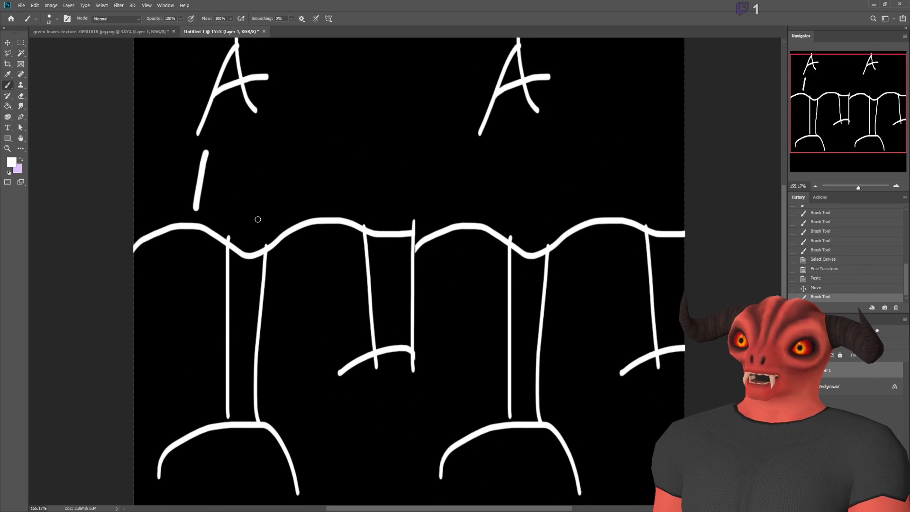
{"action": "left_click", "coordinate": [341, 178]}
{"action": "mouse_move", "coordinate": [235, 207]}
{"action": "left_mouse_down"}
{"action": "mouse_move", "coordinate": [493, 223]}
{"action": "mouse_move", "coordinate": [673, 208]}
{"action": "left_mouse_up"}
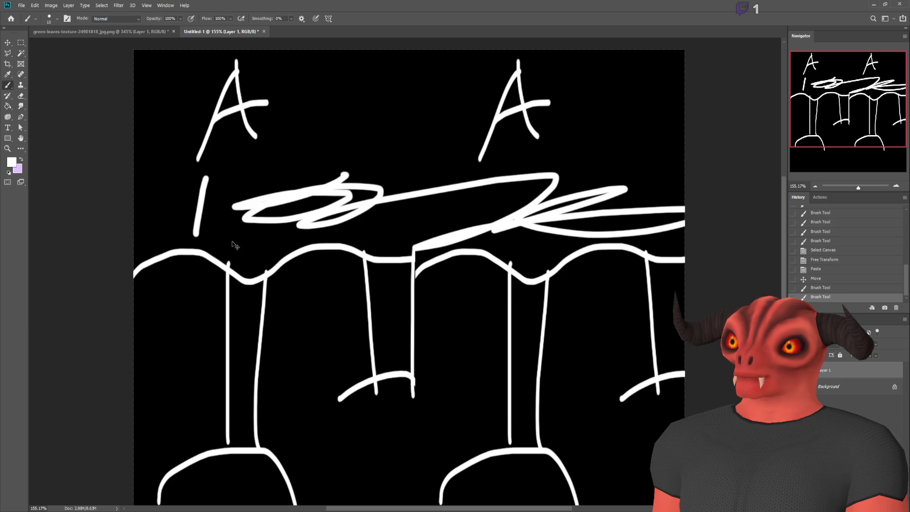
{"action": "key", "text": "ctrl+z"}
{"action": "key", "text": "ctrl+z"}
{"action": "mouse_move", "coordinate": [246, 186]}
{"action": "left_mouse_down"}
{"action": "mouse_move", "coordinate": [306, 176]}
{"action": "mouse_move", "coordinate": [313, 193]}
{"action": "left_mouse_up"}
{"action": "key", "text": "ctrl+z"}
{"action": "left_click_drag", "start_coordinate": [247, 176], "coordinate": [334, 201]}
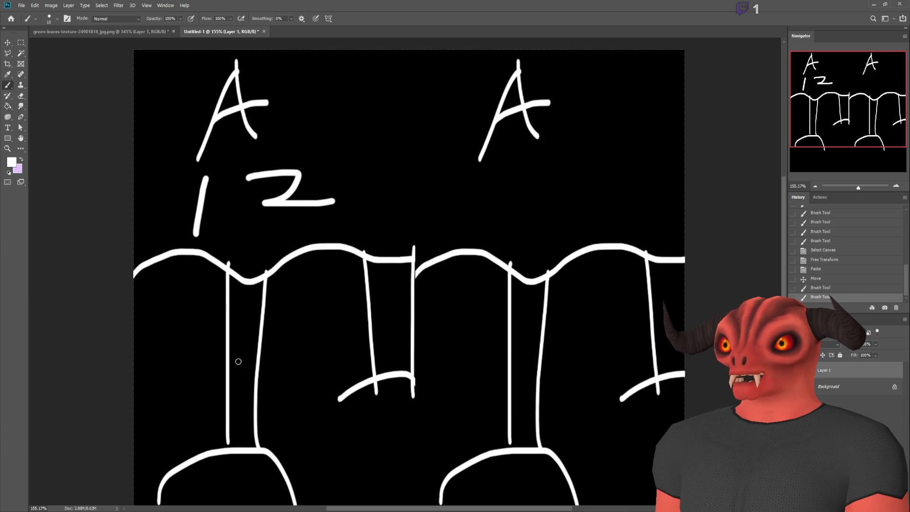
{"action": "scroll", "coordinate": [239, 358], "scroll_direction": "down", "scroll_amount": 1}
{"action": "scroll", "coordinate": [246, 320], "scroll_direction": "up", "scroll_amount": 1}
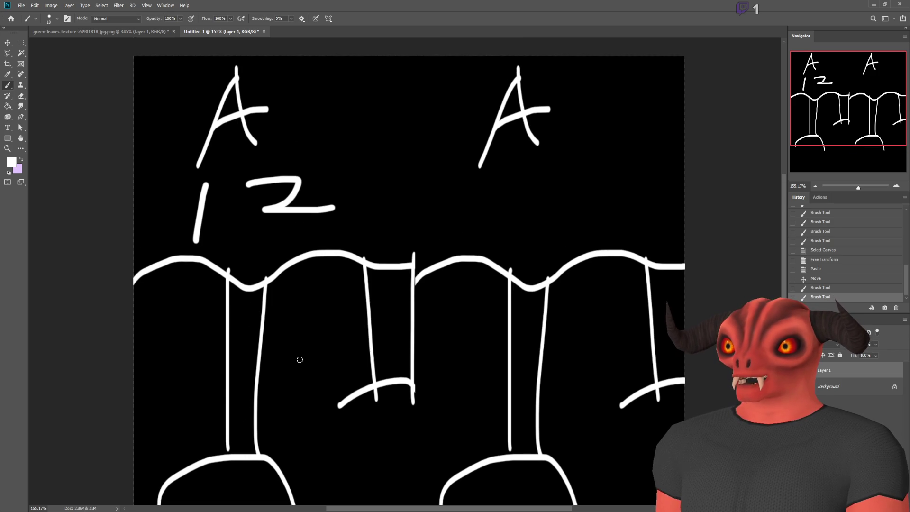
- Try an arrow and glyph marks right of the 2, then undo them
{"action": "mouse_move", "coordinate": [255, 358]}
{"action": "left_mouse_down"}
{"action": "mouse_move", "coordinate": [357, 337]}
{"action": "mouse_move", "coordinate": [335, 365]}
{"action": "mouse_move", "coordinate": [404, 321]}
{"action": "left_mouse_up"}
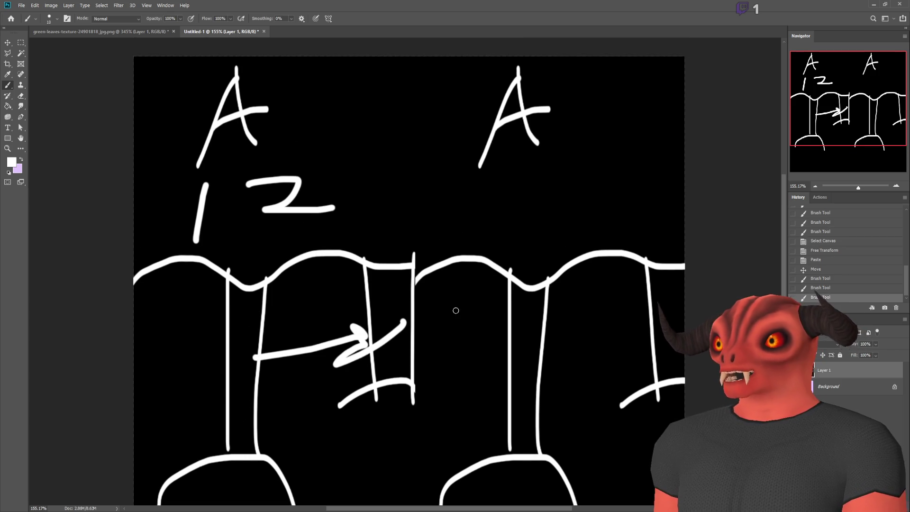
{"action": "key", "text": "ctrl+z"}
{"action": "mouse_move", "coordinate": [362, 227]}
{"action": "left_mouse_down"}
{"action": "mouse_move", "coordinate": [374, 235]}
{"action": "mouse_move", "coordinate": [360, 227]}
{"action": "mouse_move", "coordinate": [305, 251]}
{"action": "mouse_move", "coordinate": [365, 267]}
{"action": "left_mouse_up"}
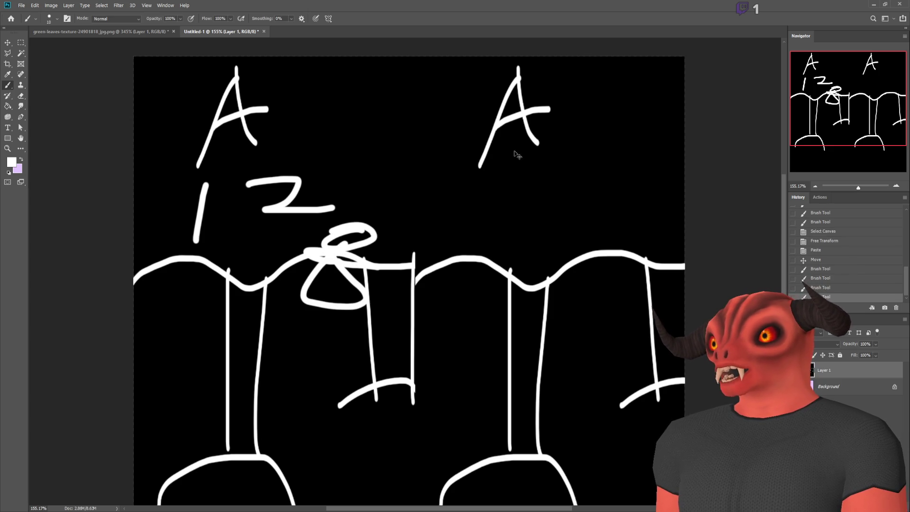
{"action": "left_click_drag", "start_coordinate": [352, 157], "coordinate": [435, 169]}
{"action": "left_click_drag", "start_coordinate": [398, 142], "coordinate": [400, 184]}
{"action": "key", "text": "ctrl+z"}
{"action": "key", "text": "ctrl+z"}
{"action": "left_click_drag", "start_coordinate": [332, 167], "coordinate": [384, 170]}
{"action": "mouse_move", "coordinate": [360, 140]}
{"action": "left_mouse_down"}
{"action": "mouse_move", "coordinate": [361, 170]}
{"action": "mouse_move", "coordinate": [336, 168]}
{"action": "mouse_move", "coordinate": [381, 123]}
{"action": "mouse_move", "coordinate": [393, 167]}
{"action": "left_mouse_up"}
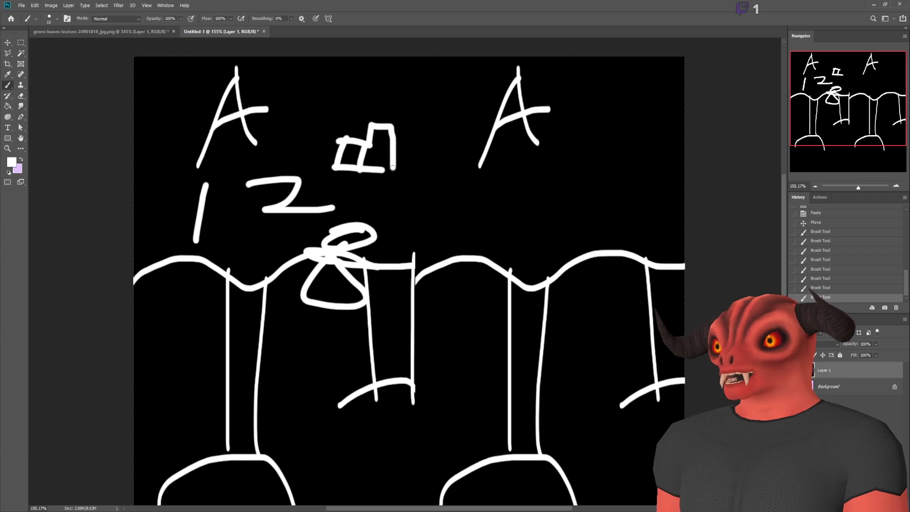
{"action": "key", "text": "ctrl+z"}
{"action": "key", "text": "ctrl+z"}
{"action": "key", "text": "ctrl+z"}
{"action": "key", "text": "ctrl+z"}
{"action": "key", "text": "ctrl+z"}
{"action": "key", "text": "ctrl+z"}
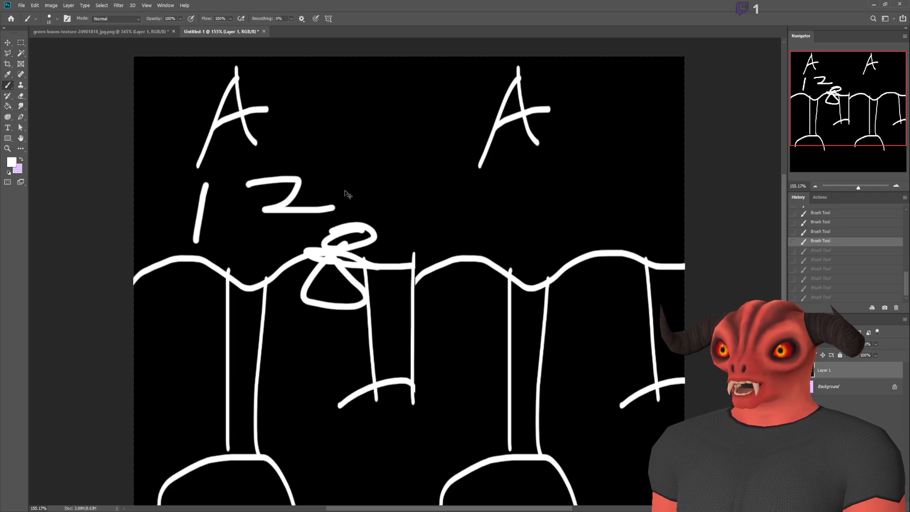
{"action": "key", "text": "ctrl+z"}
{"action": "key", "text": "ctrl+z"}
- Write 12 under the right A and draw a looped arc from the left A to the right A
{"action": "left_click_drag", "start_coordinate": [488, 186], "coordinate": [481, 228]}
{"action": "mouse_move", "coordinate": [500, 183]}
{"action": "left_mouse_down"}
{"action": "mouse_move", "coordinate": [511, 179]}
{"action": "mouse_move", "coordinate": [592, 228]}
{"action": "left_mouse_up"}
{"action": "scroll", "coordinate": [313, 141], "scroll_direction": "down", "scroll_amount": 1}
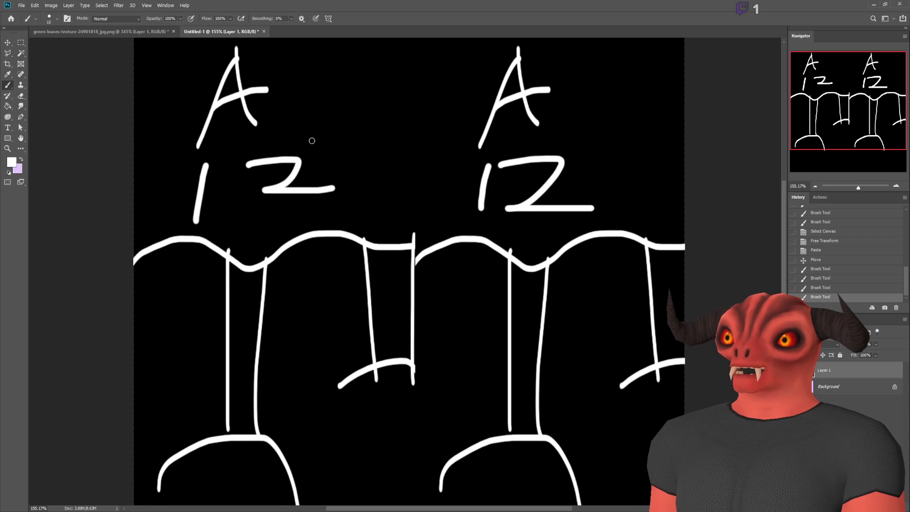
{"action": "mouse_move", "coordinate": [267, 144]}
{"action": "left_mouse_down"}
{"action": "mouse_move", "coordinate": [521, 119]}
{"action": "mouse_move", "coordinate": [535, 142]}
{"action": "mouse_move", "coordinate": [554, 126]}
{"action": "mouse_move", "coordinate": [533, 150]}
{"action": "left_mouse_up"}
{"action": "mouse_move", "coordinate": [255, 121]}
{"action": "left_mouse_down"}
{"action": "mouse_move", "coordinate": [299, 137]}
{"action": "mouse_move", "coordinate": [273, 151]}
{"action": "left_mouse_up"}
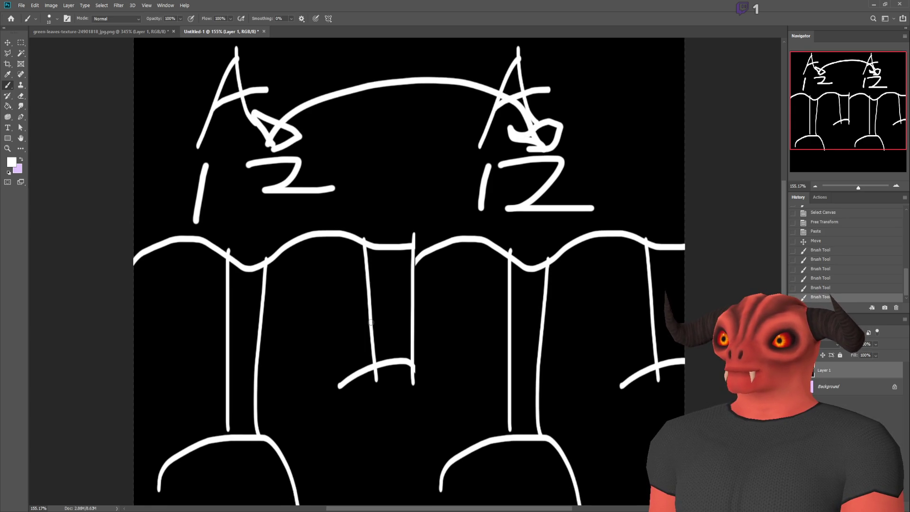
{"action": "scroll", "coordinate": [460, 122], "scroll_direction": "up", "scroll_amount": 1}
- Add a 4 beside the right 12 and a small 2 by the right A
{"action": "mouse_move", "coordinate": [638, 154]}
{"action": "left_mouse_down"}
{"action": "mouse_move", "coordinate": [658, 175]}
{"action": "mouse_move", "coordinate": [637, 237]}
{"action": "left_mouse_up"}
{"action": "mouse_move", "coordinate": [541, 88]}
{"action": "left_mouse_down"}
{"action": "mouse_move", "coordinate": [583, 77]}
{"action": "mouse_move", "coordinate": [594, 105]}
{"action": "left_mouse_up"}
{"action": "left_click_drag", "start_coordinate": [301, 135], "coordinate": [592, 138]}
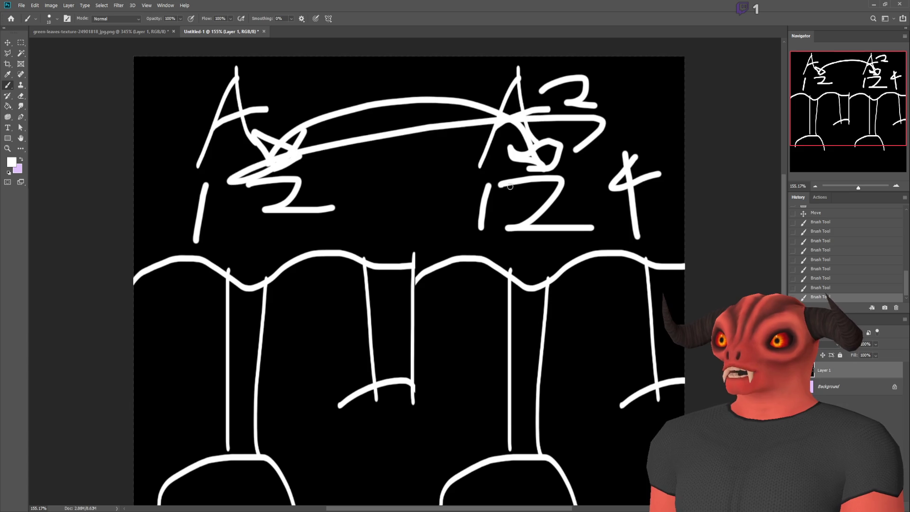
{"action": "key", "text": "ctrl+z"}
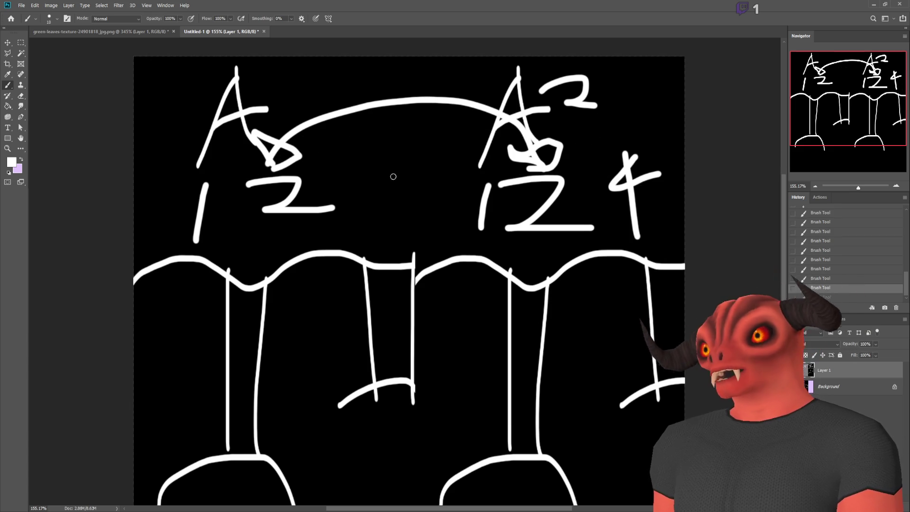
- Write 7 inside the right arch after discarding attempted linking strokes
{"action": "mouse_move", "coordinate": [563, 310]}
{"action": "left_mouse_down"}
{"action": "mouse_move", "coordinate": [360, 209]}
{"action": "mouse_move", "coordinate": [388, 199]}
{"action": "mouse_move", "coordinate": [358, 252]}
{"action": "left_mouse_up"}
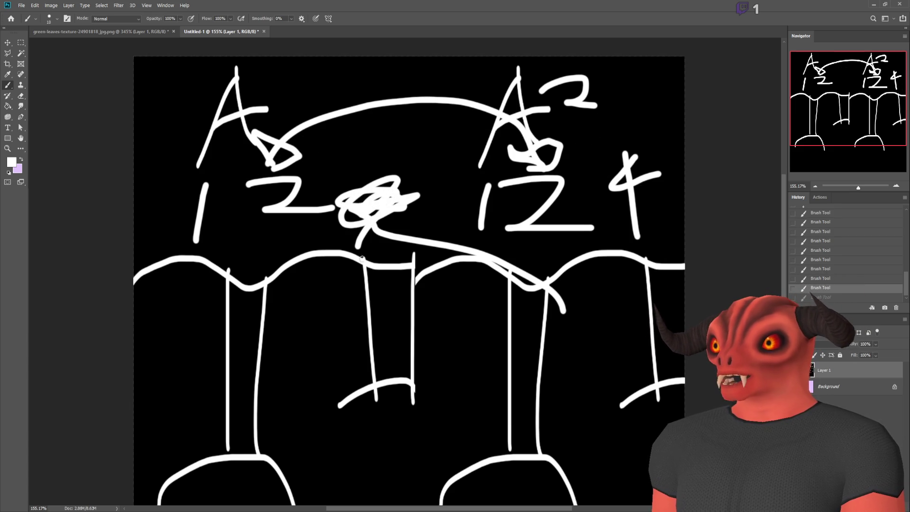
{"action": "key", "text": "ctrl+z"}
{"action": "mouse_move", "coordinate": [586, 300]}
{"action": "left_mouse_down"}
{"action": "mouse_move", "coordinate": [380, 192]}
{"action": "mouse_move", "coordinate": [408, 166]}
{"action": "left_mouse_up"}
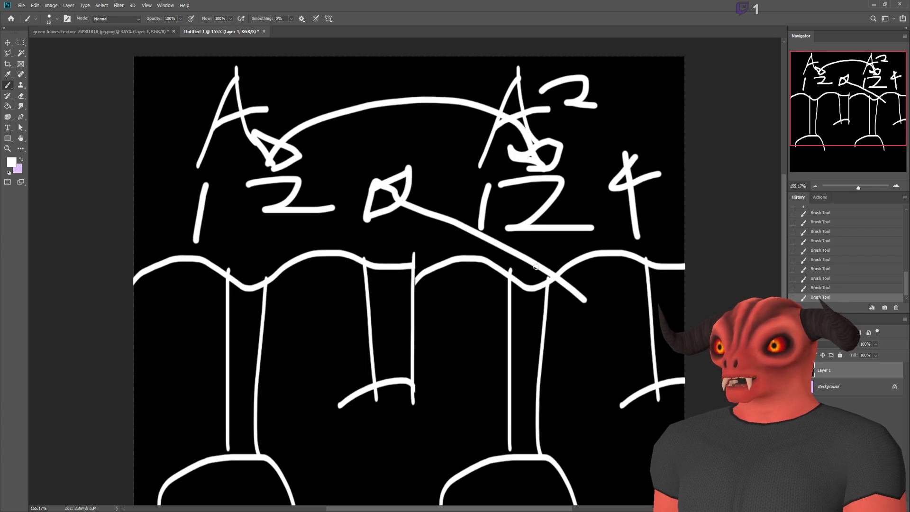
{"action": "key", "text": "ctrl+z"}
{"action": "left_click_drag", "start_coordinate": [588, 312], "coordinate": [534, 366]}
{"action": "key", "text": "ctrl+z"}
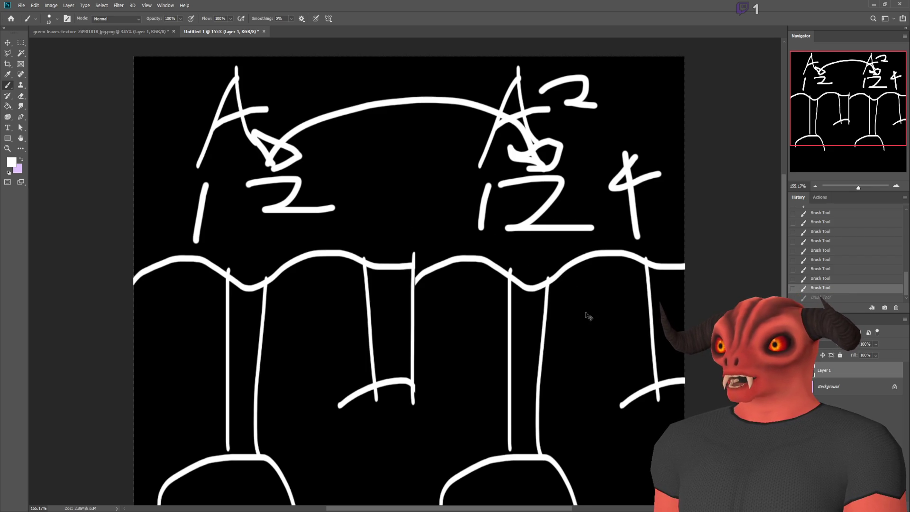
{"action": "left_click_drag", "start_coordinate": [586, 303], "coordinate": [579, 376]}
- Discard a left-arch label and a large scribble across the top of the sketch
{"action": "mouse_move", "coordinate": [303, 314]}
{"action": "left_mouse_down"}
{"action": "mouse_move", "coordinate": [334, 313]}
{"action": "mouse_move", "coordinate": [308, 332]}
{"action": "mouse_move", "coordinate": [302, 309]}
{"action": "mouse_move", "coordinate": [264, 393]}
{"action": "left_mouse_up"}
{"action": "key", "text": "ctrl+z"}
{"action": "key", "text": "ctrl+z"}
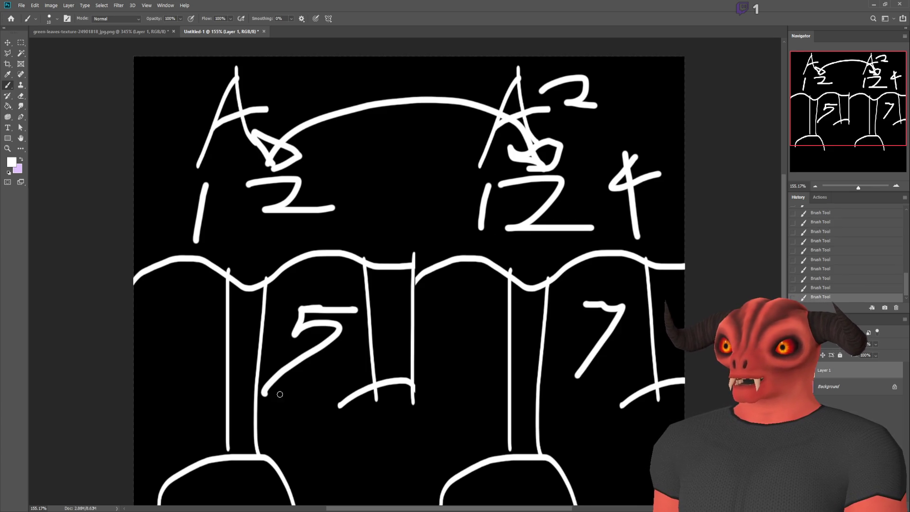
{"action": "mouse_move", "coordinate": [370, 161]}
{"action": "left_mouse_down"}
{"action": "mouse_move", "coordinate": [335, 91]}
{"action": "mouse_move", "coordinate": [622, 118]}
{"action": "mouse_move", "coordinate": [142, 152]}
{"action": "left_mouse_up"}
{"action": "key", "text": "ctrl+z"}
{"action": "key", "text": "ctrl+z"}
{"action": "key", "text": "ctrl+z"}
{"action": "key", "text": "ctrl+z"}
{"action": "scroll", "coordinate": [597, 252], "scroll_direction": "down", "scroll_amount": 3}
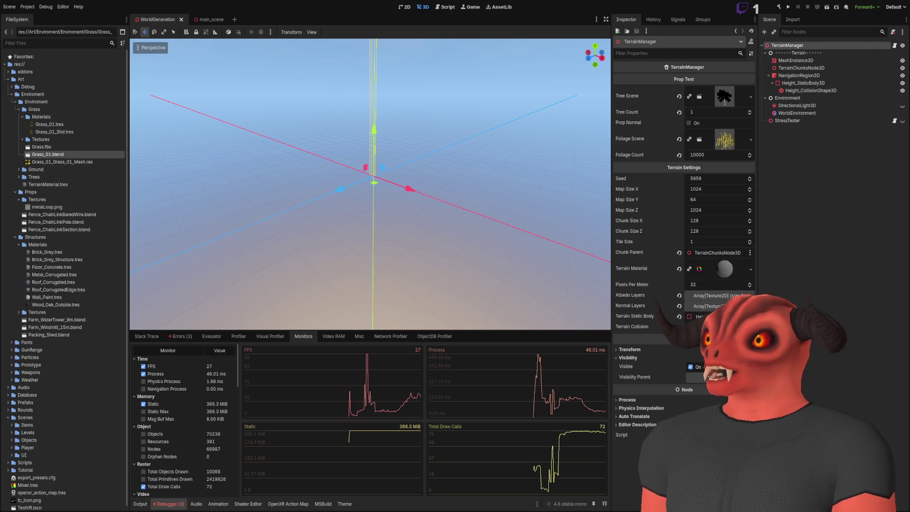
- Orbit the WorldGeneration 3D viewport slightly around the scene origin
{"action": "left_click_drag", "start_coordinate": [432, 332], "coordinate": [436, 306]}
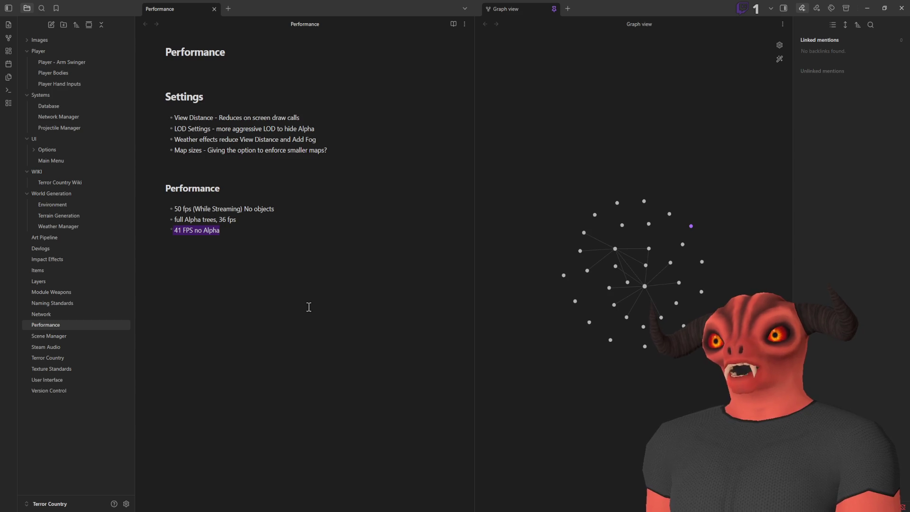
- Add a 'No Alpha' line below the FPS results in the Performance note, then return to Godot
{"action": "left_click", "coordinate": [308, 307]}
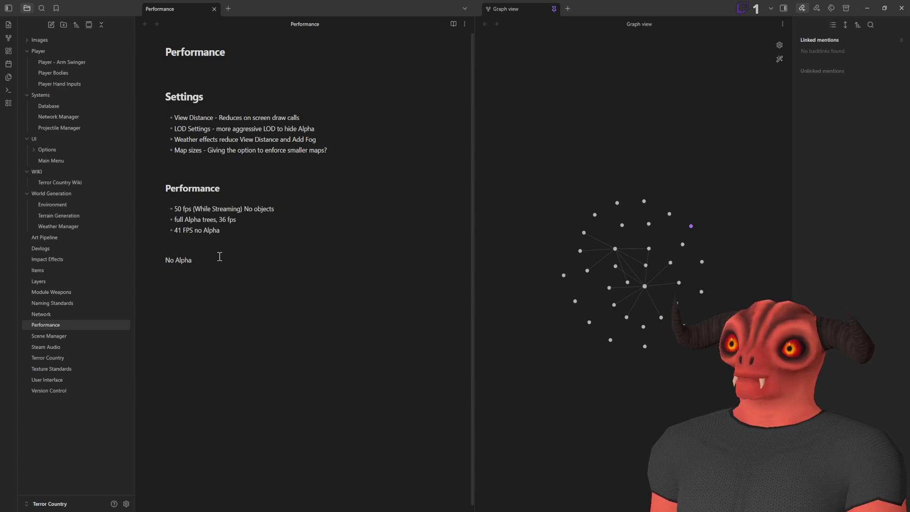
{"action": "type", "text": "No Alpha"}
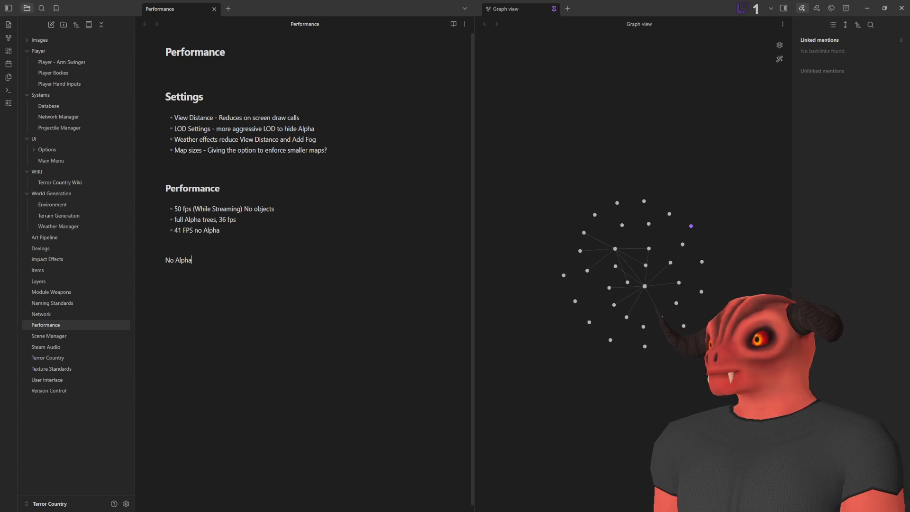
{"action": "key", "text": "alt+Tab"}
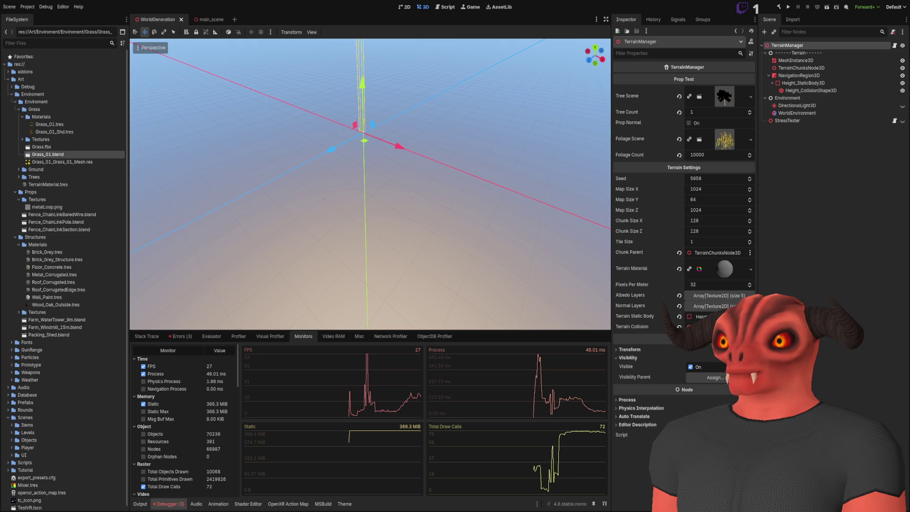
{"action": "key", "text": "alt+Tab"}
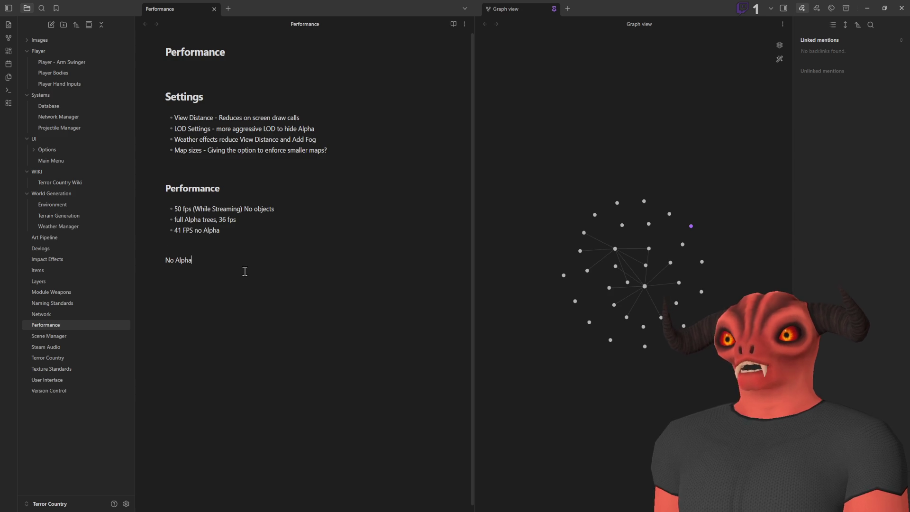
{"action": "left_click", "coordinate": [319, 264]}
{"action": "key", "text": "alt+Tab"}
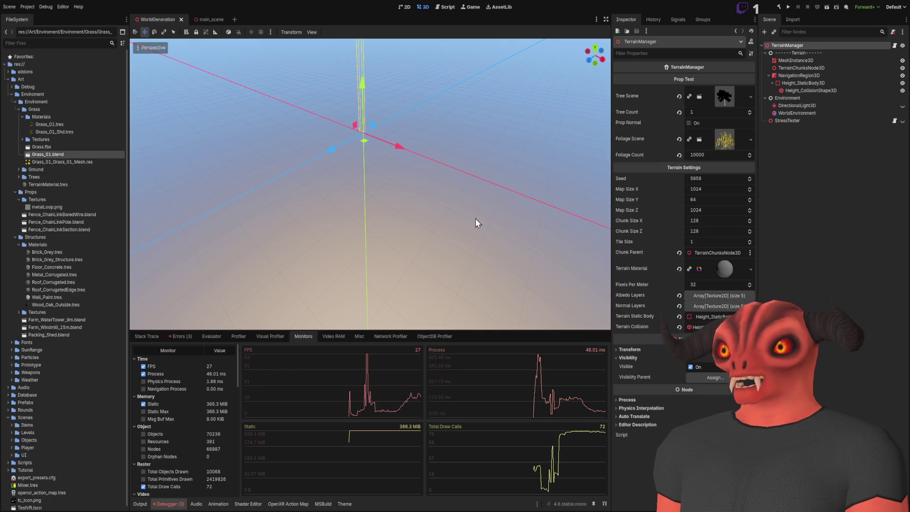
- Deselect TerrainManager and glance at the other open windows before returning to Godot
{"action": "left_click", "coordinate": [454, 197]}
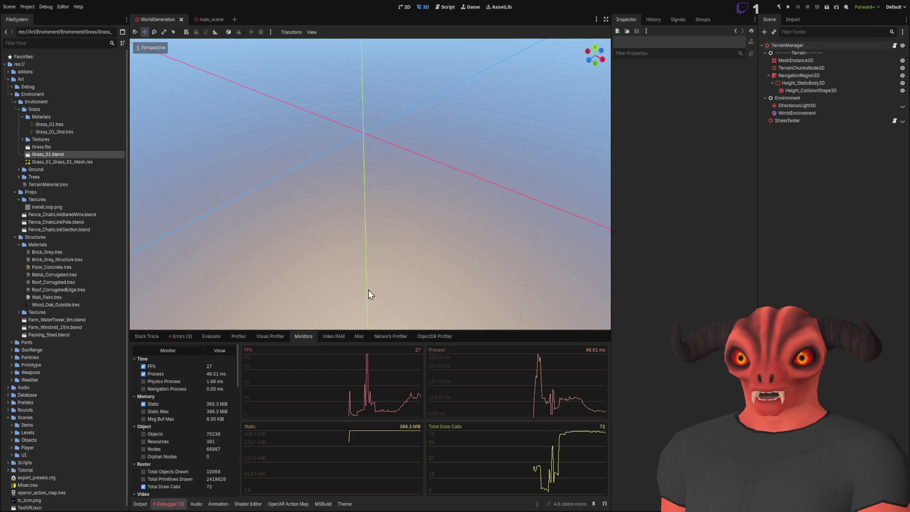
{"action": "key", "text": "alt+Tab"}
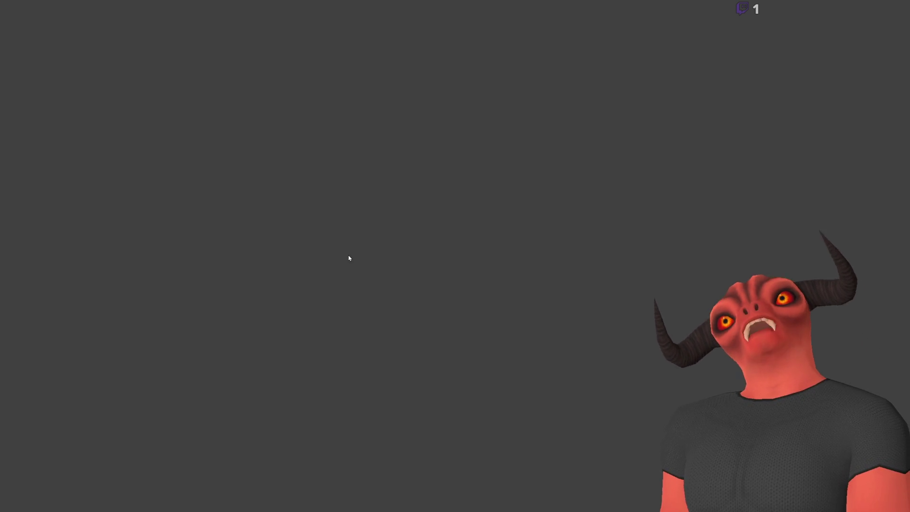
{"action": "key", "text": "alt+Tab"}
{"action": "scroll", "coordinate": [529, 292], "scroll_direction": "up", "scroll_amount": 2}
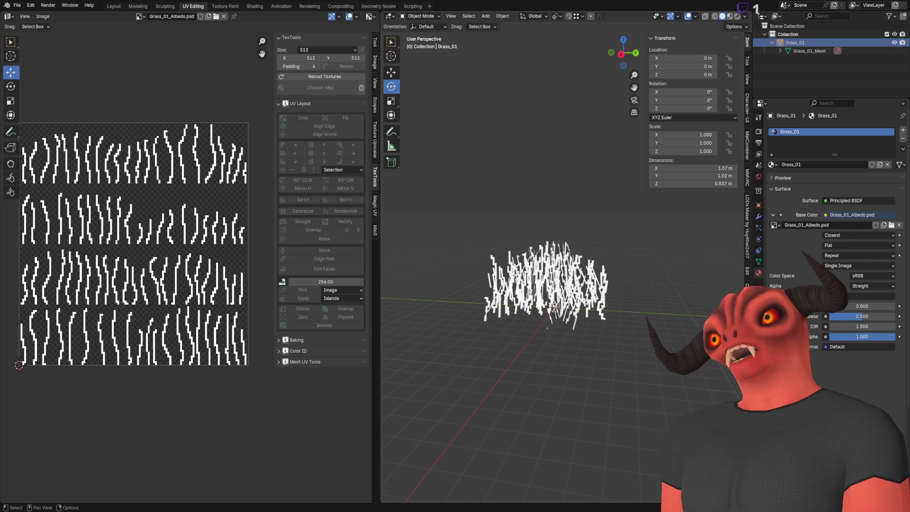
{"action": "key", "text": "alt+Tab"}
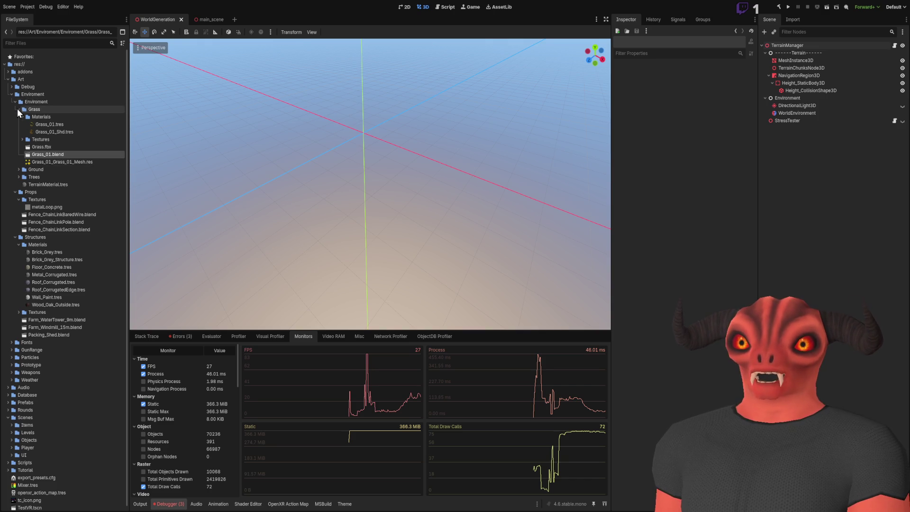
- Select Tree_Gum_01.blend in the Trees folder and bring up its Blender window
{"action": "left_click", "coordinate": [19, 178]}
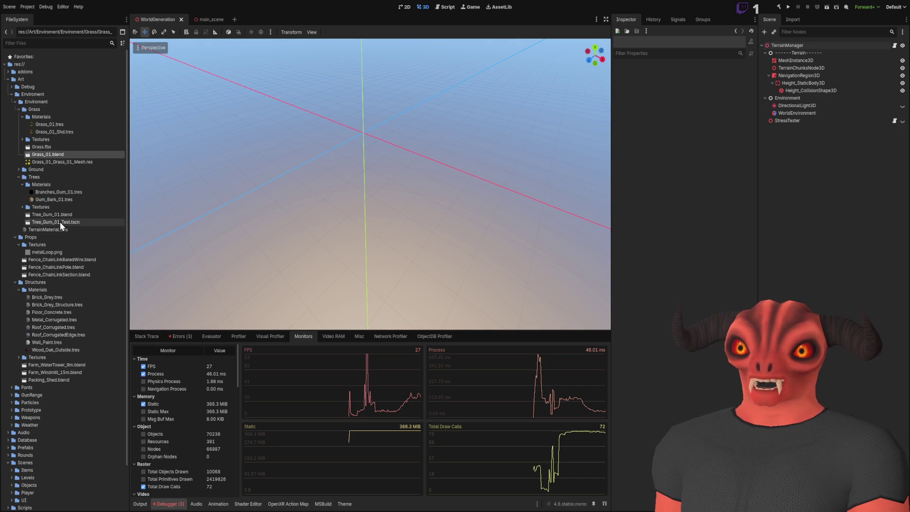
{"action": "left_click", "coordinate": [61, 215]}
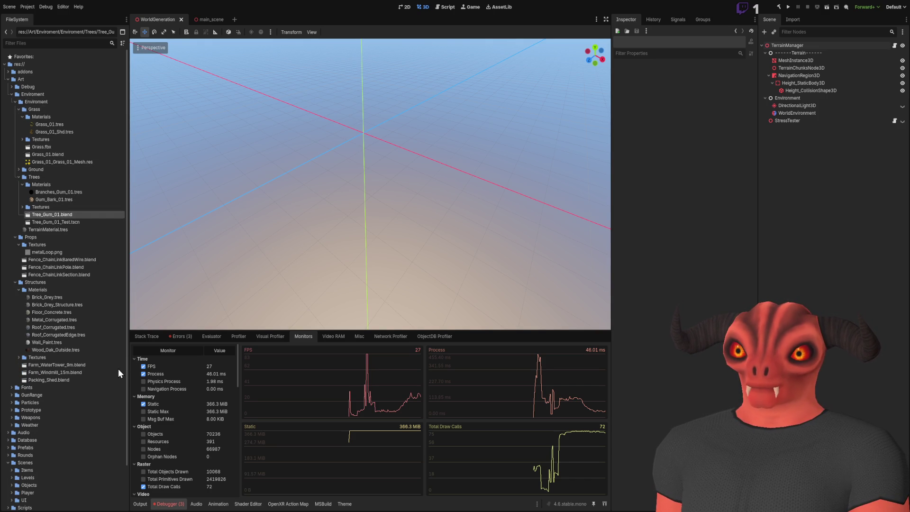
{"action": "key", "text": "alt+Tab"}
{"action": "key", "text": "alt+Tab"}
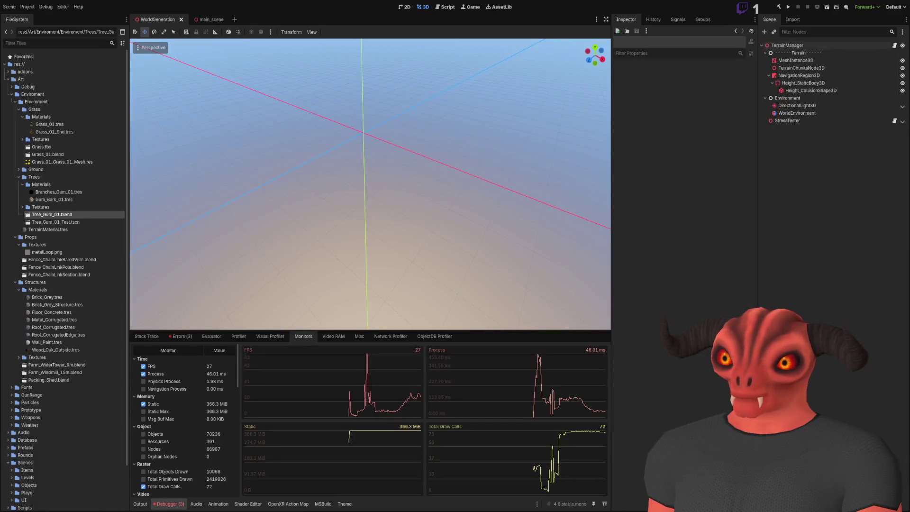
{"action": "key", "text": "alt+Tab"}
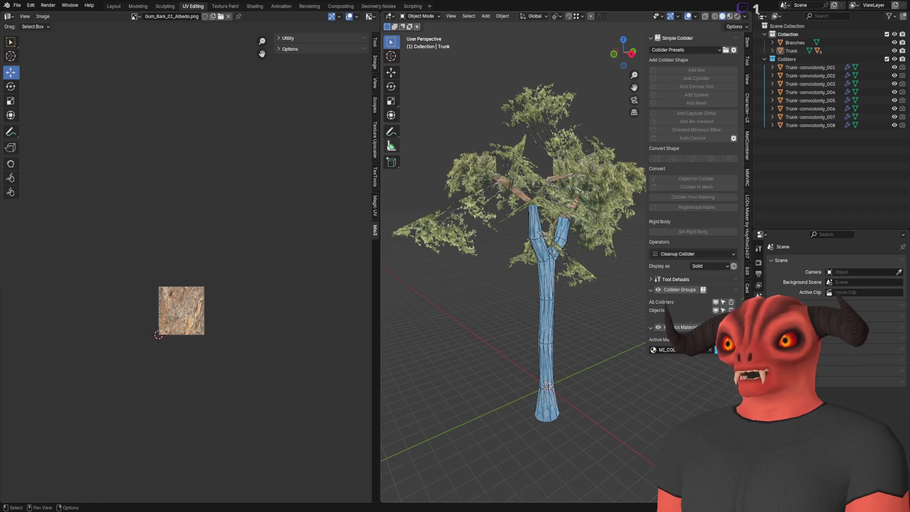
- Switch to the Layout workspace and inspect the Branches mesh in Edit Mode
{"action": "left_click_drag", "start_coordinate": [383, 148], "coordinate": [321, 148]}
{"action": "scroll", "coordinate": [564, 323], "scroll_direction": "up", "scroll_amount": 5}
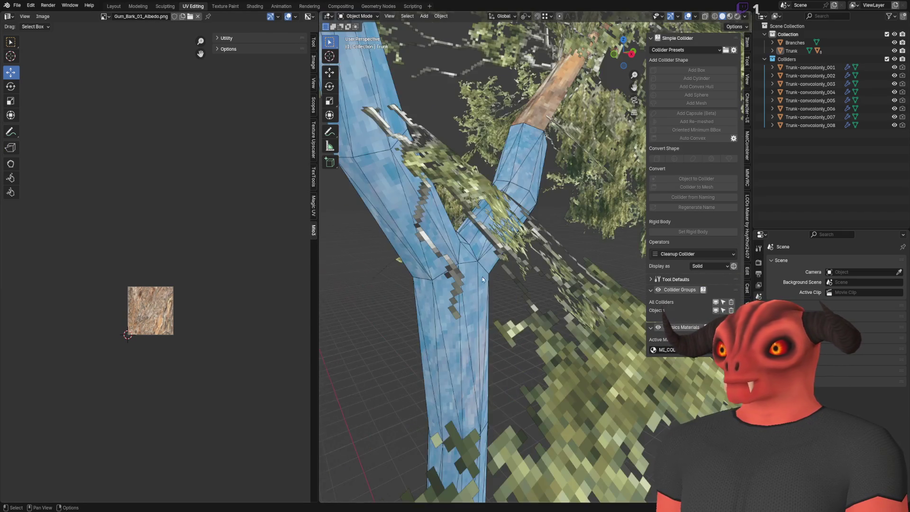
{"action": "scroll", "coordinate": [564, 323], "scroll_direction": "down", "scroll_amount": 2}
{"action": "left_click", "coordinate": [114, 6]}
{"action": "scroll", "coordinate": [325, 254], "scroll_direction": "down", "scroll_amount": 3}
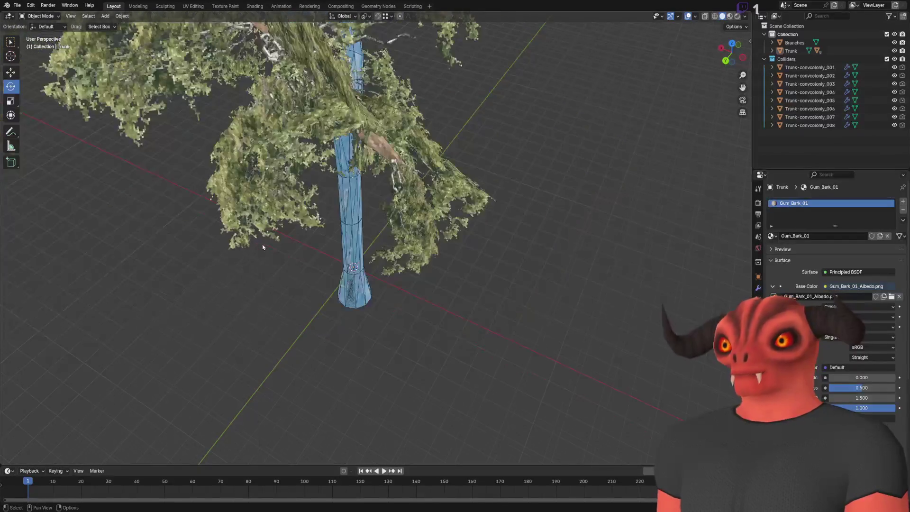
{"action": "left_click", "coordinate": [325, 254]}
{"action": "key", "text": "Tab"}
{"action": "scroll", "coordinate": [416, 266], "scroll_direction": "up", "scroll_amount": 3}
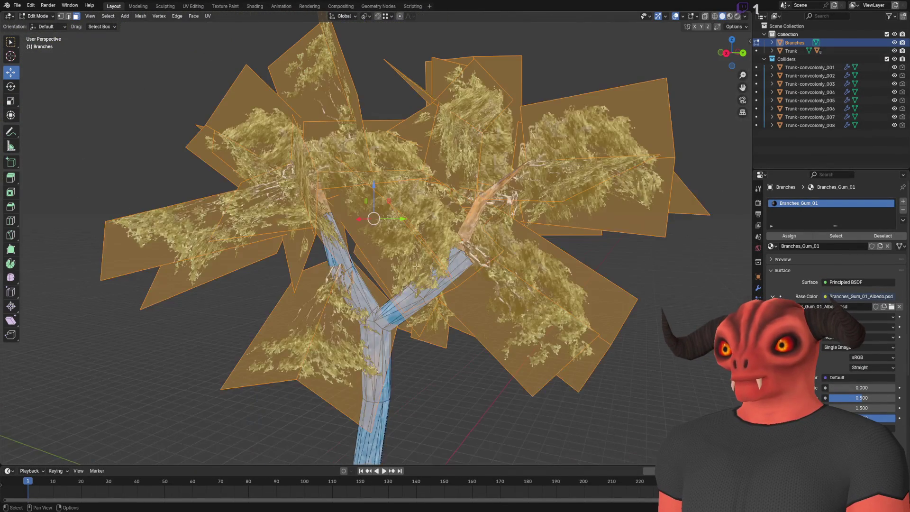
{"action": "scroll", "coordinate": [452, 257], "scroll_direction": "up", "scroll_amount": 6}
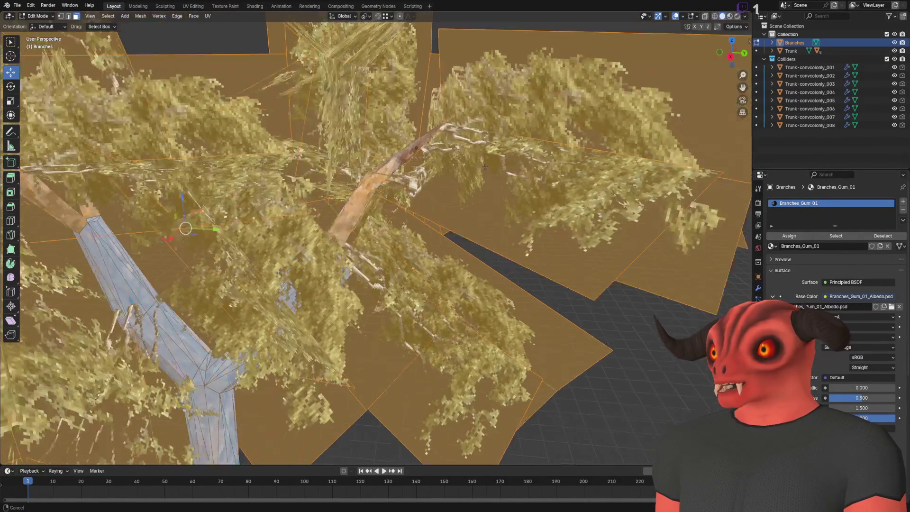
{"action": "scroll", "coordinate": [377, 194], "scroll_direction": "up", "scroll_amount": 10}
{"action": "key", "text": "Tab"}
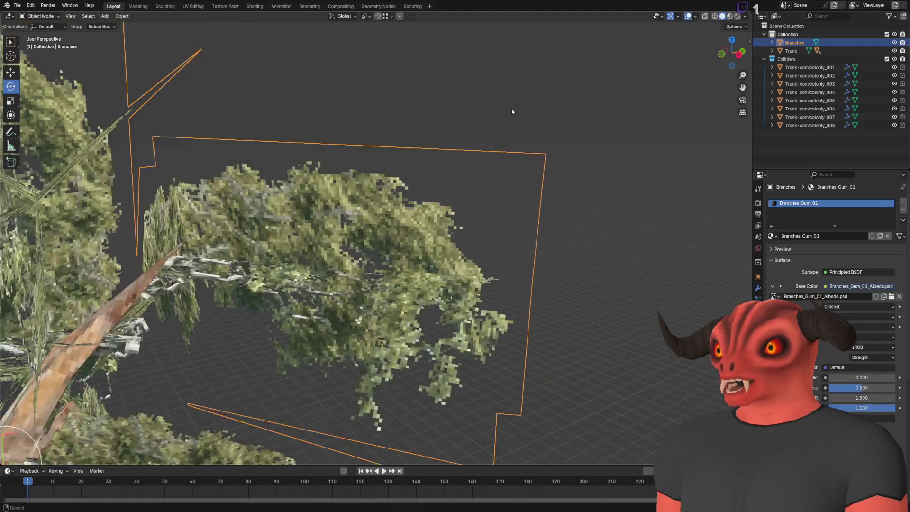
- Orbit around the gum tree and reselect the Branches leaf-card object up close
{"action": "scroll", "coordinate": [241, 279], "scroll_direction": "down", "scroll_amount": 8}
{"action": "left_click", "coordinate": [389, 245]}
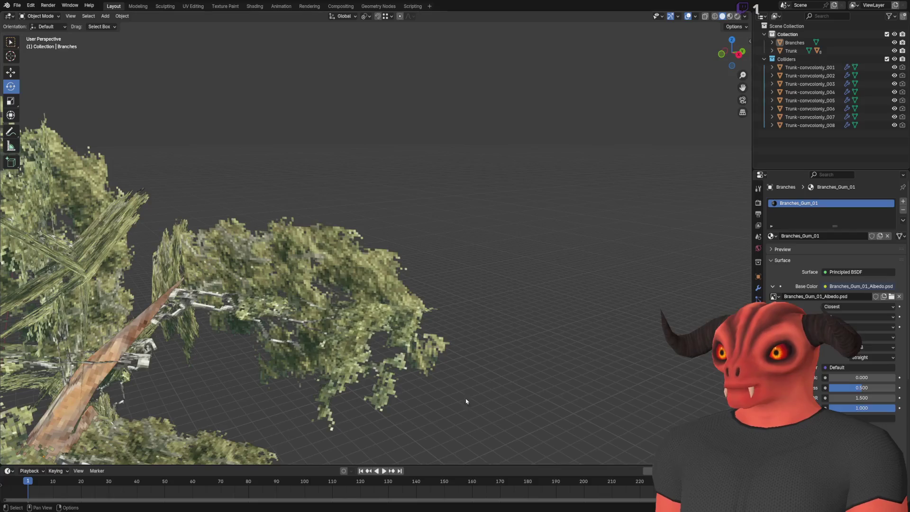
{"action": "right_click", "coordinate": [327, 182]}
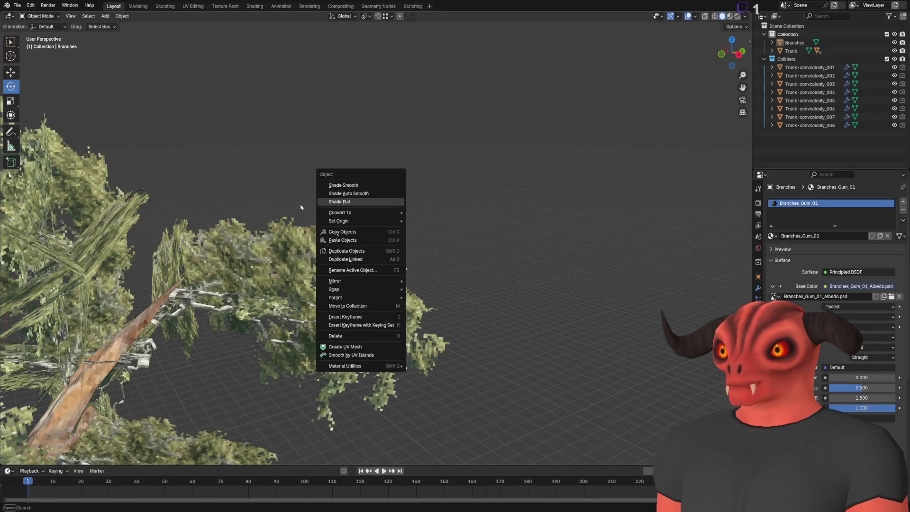
{"action": "scroll", "coordinate": [414, 127], "scroll_direction": "down", "scroll_amount": 5}
{"action": "key", "text": "Right"}
{"action": "scroll", "coordinate": [385, 204], "scroll_direction": "up", "scroll_amount": 8}
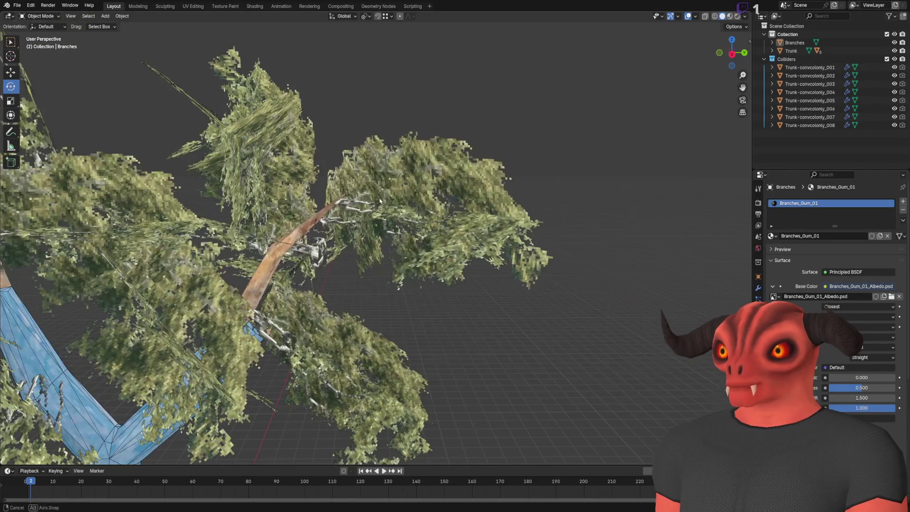
{"action": "scroll", "coordinate": [379, 199], "scroll_direction": "down", "scroll_amount": 8}
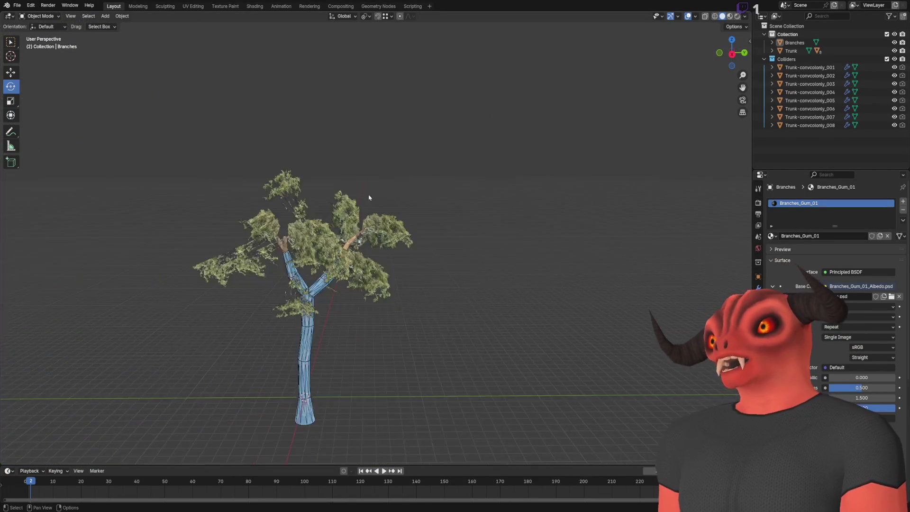
{"action": "scroll", "coordinate": [374, 194], "scroll_direction": "up", "scroll_amount": 4}
{"action": "mouse_move", "coordinate": [308, 185]}
{"action": "left_mouse_down"}
{"action": "mouse_move", "coordinate": [275, 172]}
{"action": "mouse_move", "coordinate": [547, 184]}
{"action": "left_mouse_up"}
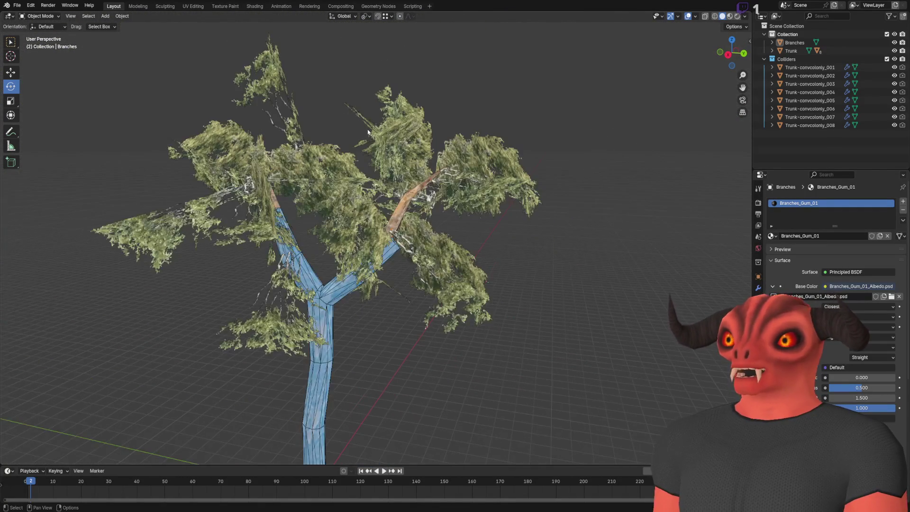
{"action": "scroll", "coordinate": [423, 136], "scroll_direction": "up", "scroll_amount": 5}
{"action": "left_click", "coordinate": [333, 202]}
{"action": "scroll", "coordinate": [341, 185], "scroll_direction": "down", "scroll_amount": 4}
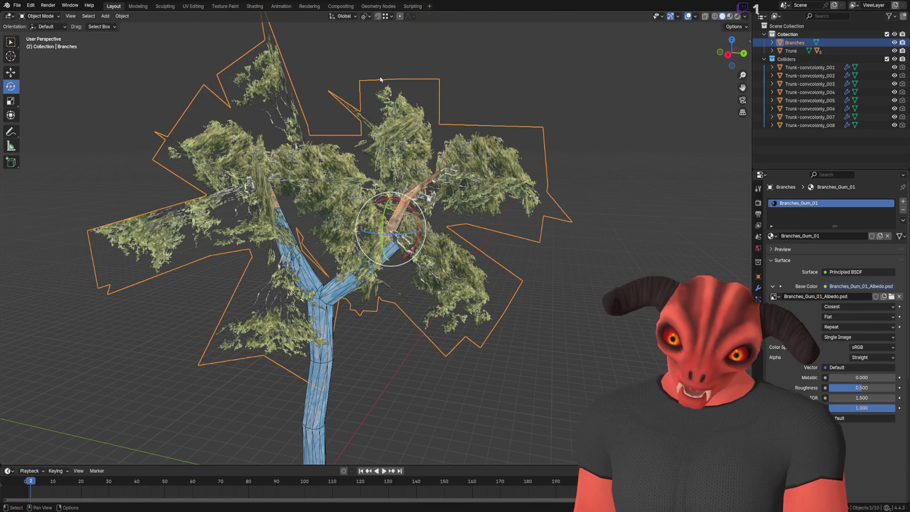
{"action": "left_click_drag", "start_coordinate": [380, 80], "coordinate": [385, 135]}
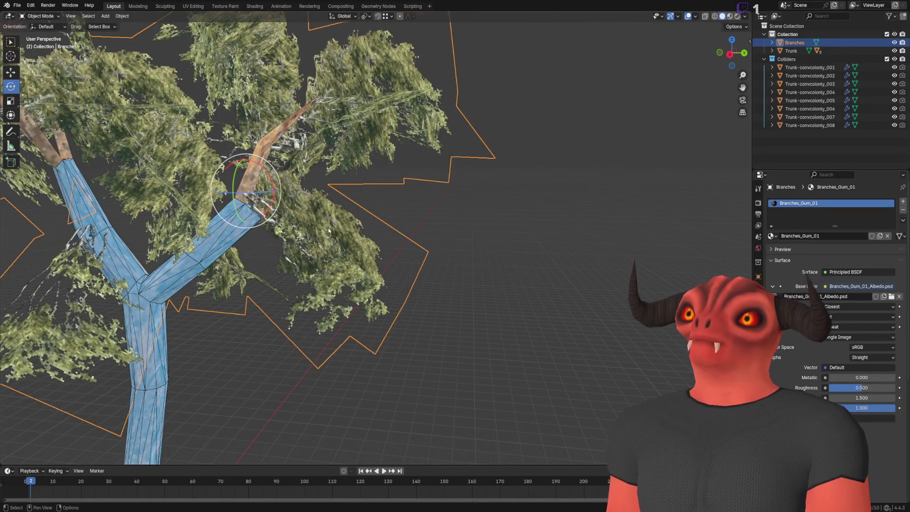
- Duplicate one leaf card, separate it as Branches.001, and remove its material
{"action": "key", "text": "Tab"}
{"action": "key", "text": "alt+a"}
{"action": "left_click", "coordinate": [310, 258]}
{"action": "key", "text": "shift+d"}
{"action": "key", "text": "y"}
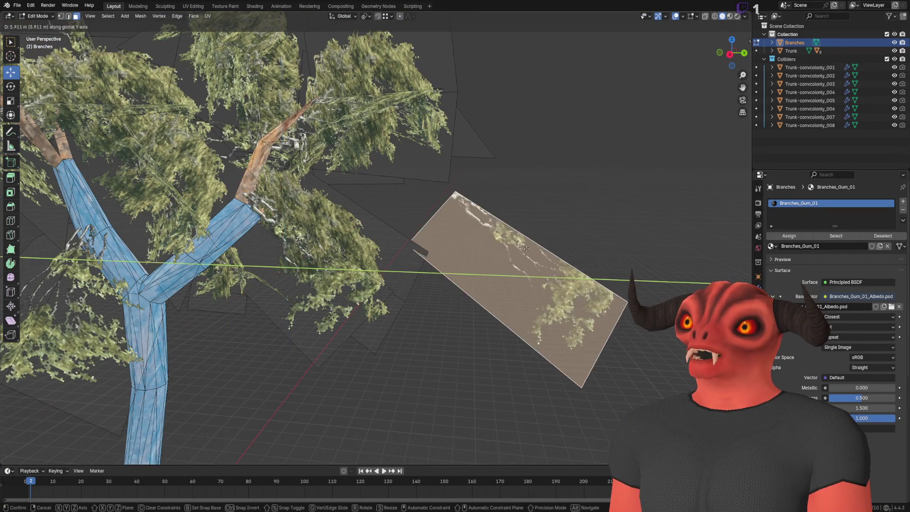
{"action": "left_click", "coordinate": [447, 169]}
{"action": "key", "text": "KP_Decimal"}
{"action": "key", "text": "p"}
{"action": "left_click", "coordinate": [448, 169]}
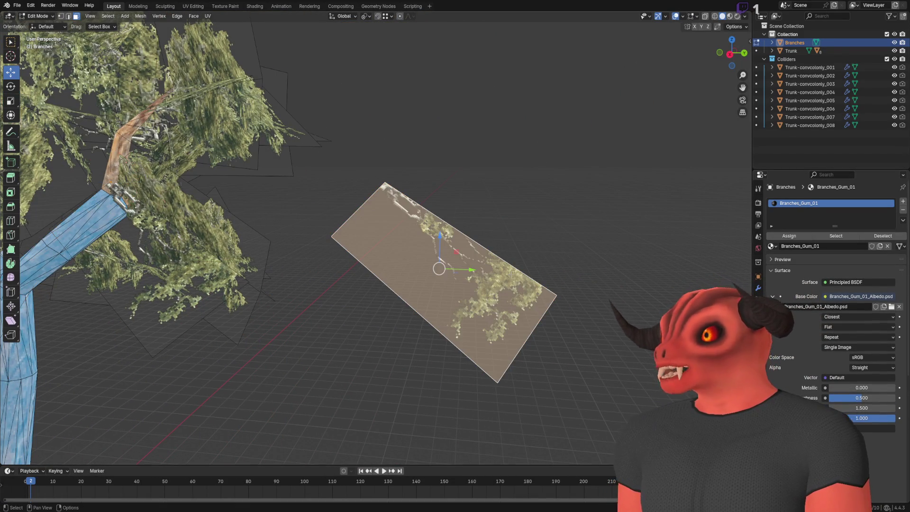
{"action": "key", "text": "Tab"}
{"action": "left_click", "coordinate": [493, 274]}
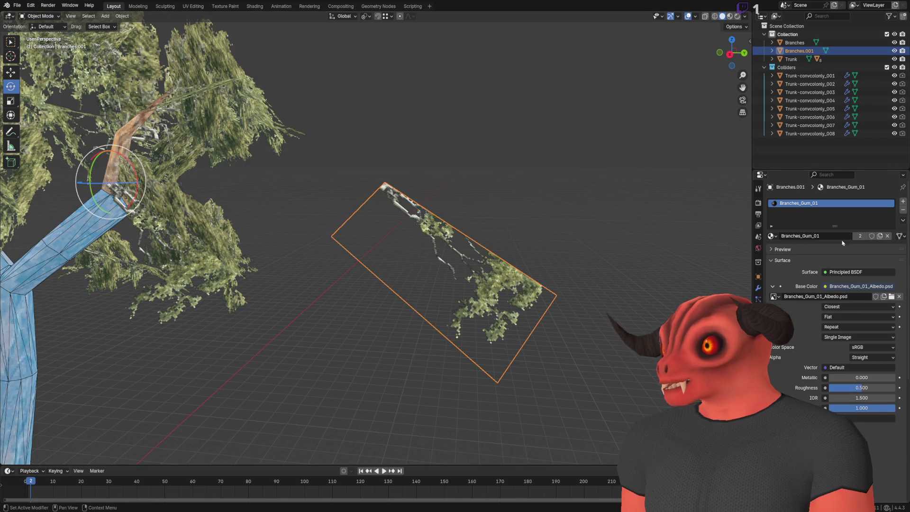
{"action": "left_click", "coordinate": [902, 209]}
- Add a middle loop cut to Branches.001 and scale it outward into a pointed lozenge
{"action": "key", "text": "Tab"}
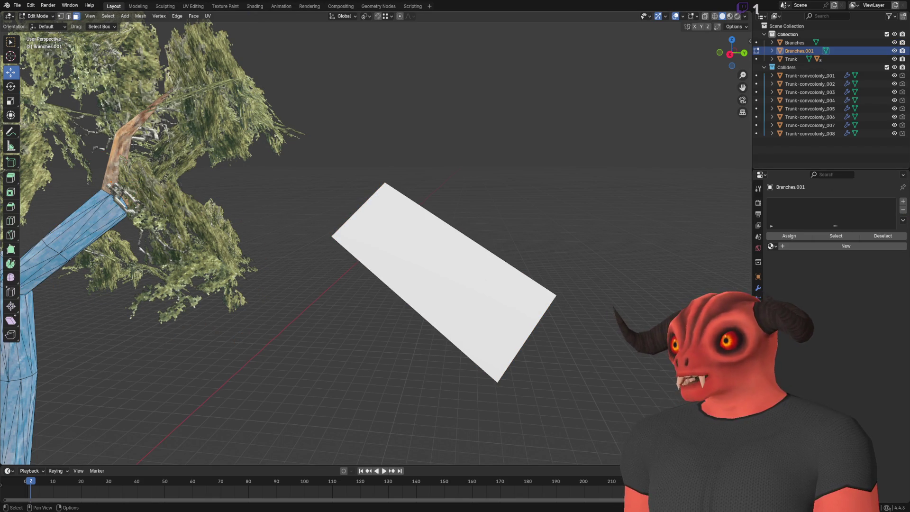
{"action": "mouse_move", "coordinate": [242, 170]}
{"action": "left_mouse_down"}
{"action": "mouse_move", "coordinate": [329, 96]}
{"action": "mouse_move", "coordinate": [243, 204]}
{"action": "left_mouse_up"}
{"action": "left_click_drag", "start_coordinate": [299, 199], "coordinate": [410, 169]}
{"action": "key", "text": "2"}
{"action": "right_click", "coordinate": [410, 169]}
{"action": "left_click", "coordinate": [423, 221]}
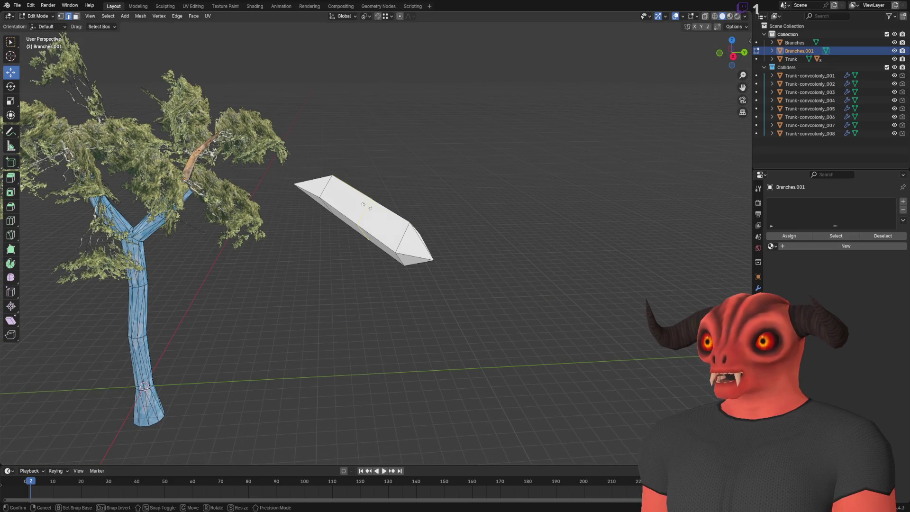
{"action": "left_click", "coordinate": [15, 106]}
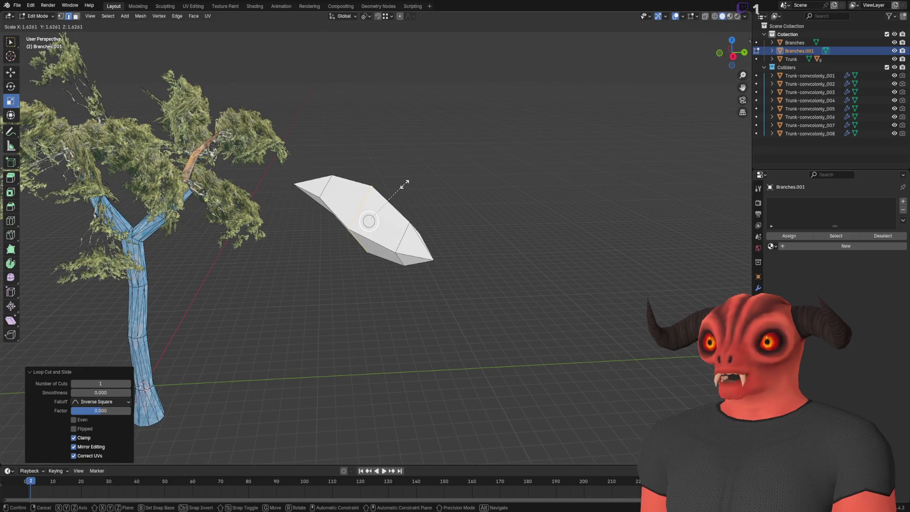
{"action": "mouse_move", "coordinate": [402, 185]}
{"action": "left_mouse_down"}
{"action": "mouse_move", "coordinate": [404, 170]}
{"action": "mouse_move", "coordinate": [360, 164]}
{"action": "left_mouse_up"}
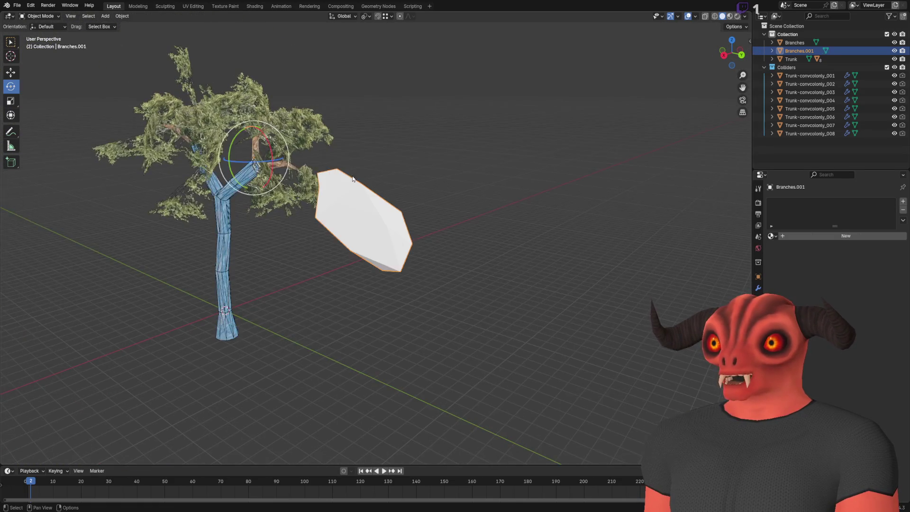
- Delete one linked foliage card from the Branches mesh, then return to object mode
{"action": "scroll", "coordinate": [340, 158], "scroll_direction": "up", "scroll_amount": 3}
{"action": "key", "text": "Tab"}
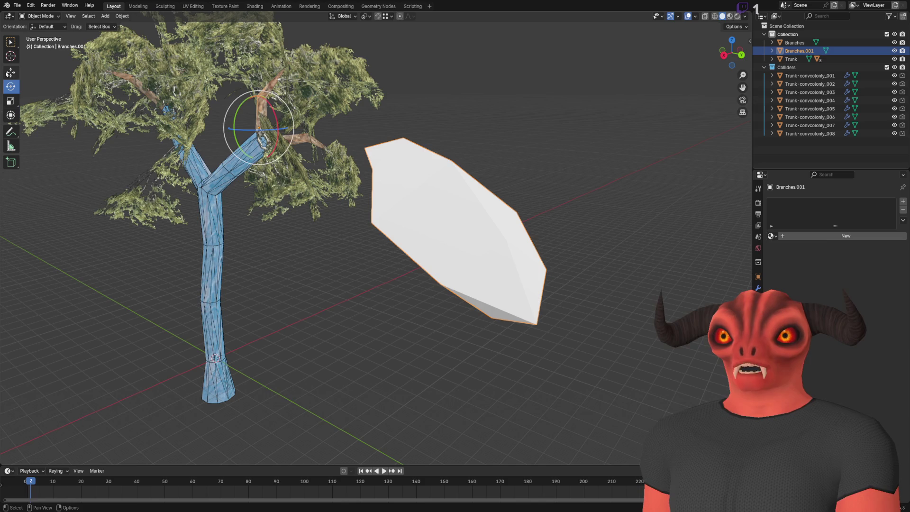
{"action": "scroll", "coordinate": [336, 201], "scroll_direction": "down", "scroll_amount": 3}
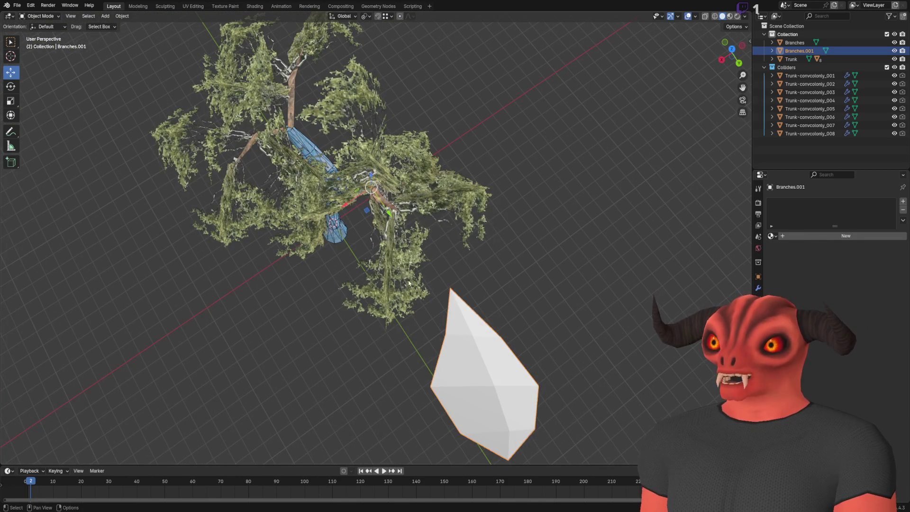
{"action": "left_click", "coordinate": [409, 283]}
{"action": "key", "text": "Tab"}
{"action": "scroll", "coordinate": [408, 284], "scroll_direction": "up", "scroll_amount": 2}
{"action": "key", "text": "l"}
{"action": "key", "text": "x"}
{"action": "left_click", "coordinate": [443, 313]}
{"action": "key", "text": "l"}
{"action": "key", "text": "x"}
{"action": "left_click", "coordinate": [450, 332]}
{"action": "key", "text": "Tab"}
- Move the Branches.001 canopy's origin to its pointed tip and attach it, rotated, to a branch end
{"action": "left_click", "coordinate": [457, 341]}
{"action": "left_click", "coordinate": [738, 28]}
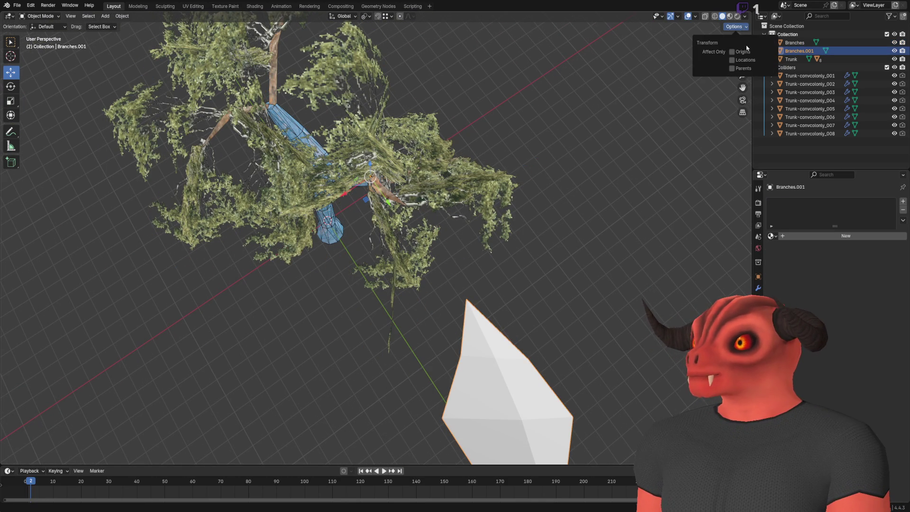
{"action": "mouse_move", "coordinate": [370, 177]}
{"action": "left_mouse_down"}
{"action": "mouse_move", "coordinate": [465, 298]}
{"action": "mouse_move", "coordinate": [421, 204]}
{"action": "mouse_move", "coordinate": [407, 205]}
{"action": "left_mouse_up"}
{"action": "left_click", "coordinate": [739, 27]}
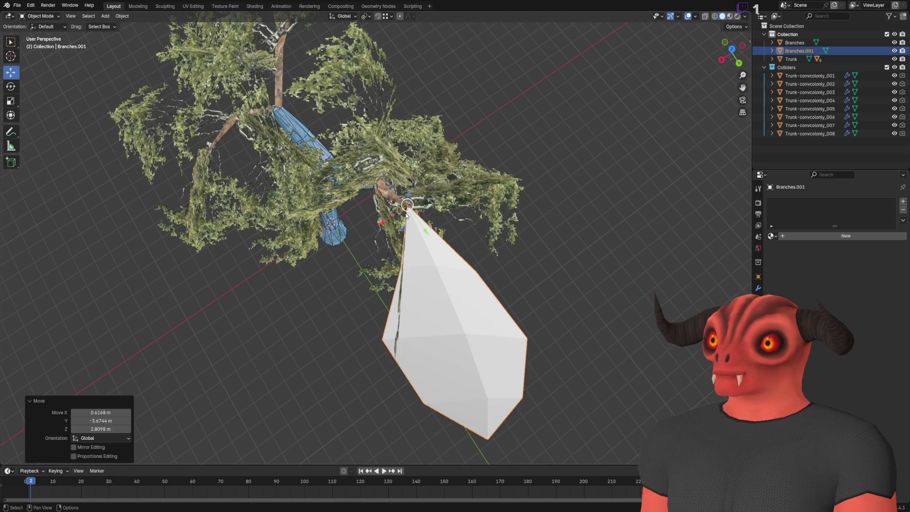
{"action": "left_click_drag", "start_coordinate": [422, 158], "coordinate": [426, 156]}
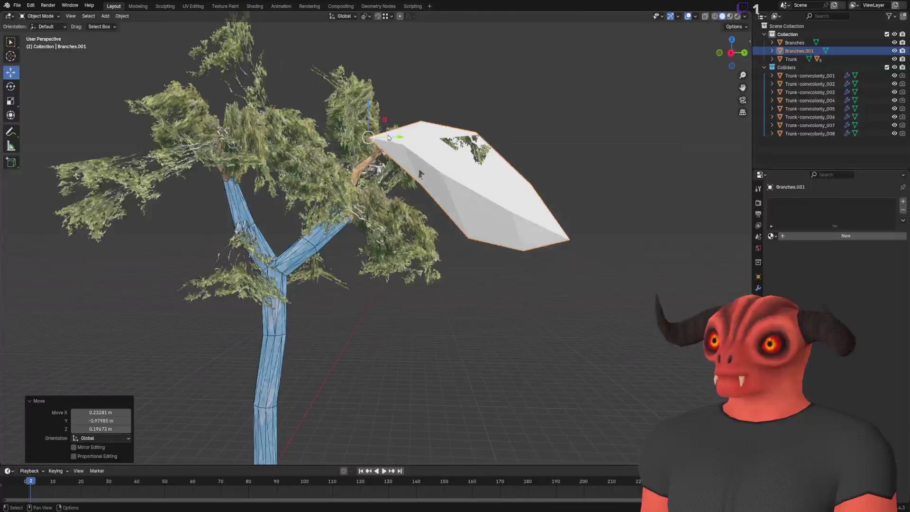
{"action": "key", "text": "r"}
{"action": "left_click", "coordinate": [474, 109]}
{"action": "scroll", "coordinate": [479, 103], "scroll_direction": "up", "scroll_amount": 4}
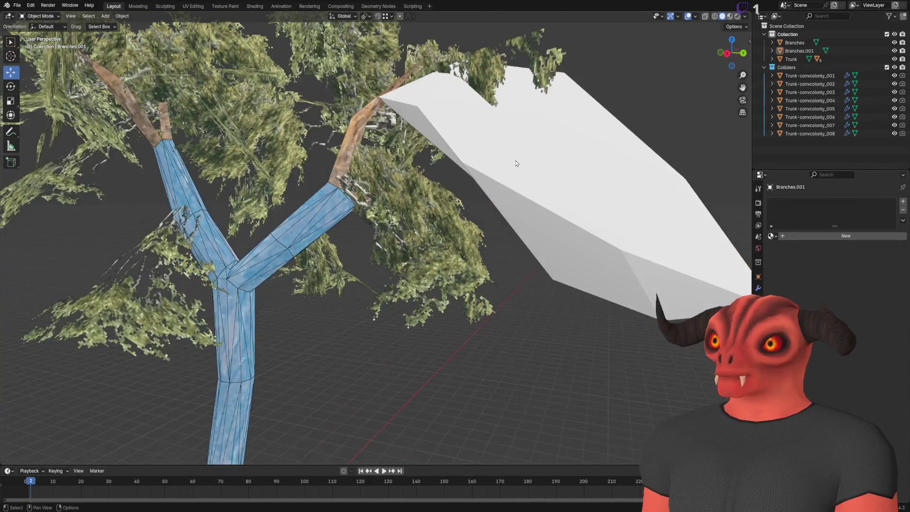
- Duplicate the white canopy proxy as Branches.002 and try moving the copy beneath the original
{"action": "left_click", "coordinate": [516, 161]}
{"action": "scroll", "coordinate": [516, 160], "scroll_direction": "down", "scroll_amount": 5}
{"action": "scroll", "coordinate": [471, 151], "scroll_direction": "up", "scroll_amount": 5}
{"action": "scroll", "coordinate": [489, 131], "scroll_direction": "down", "scroll_amount": 4}
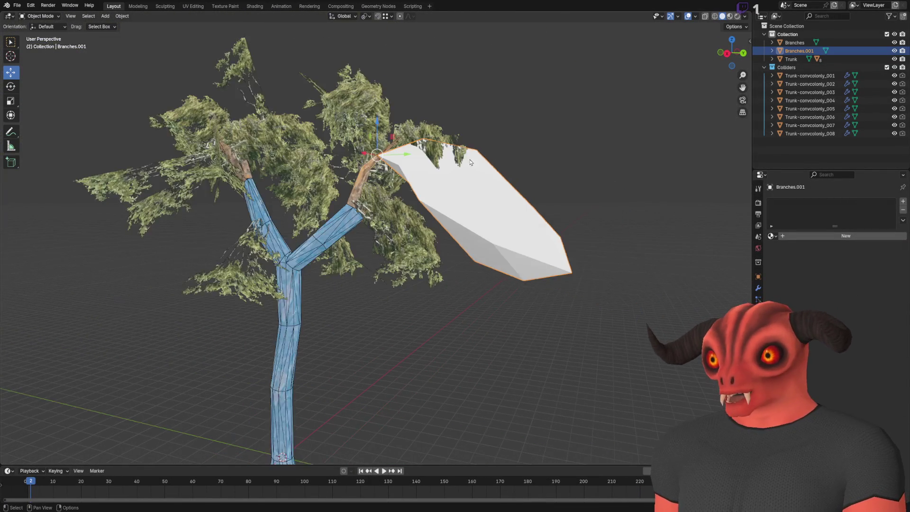
{"action": "scroll", "coordinate": [489, 131], "scroll_direction": "up", "scroll_amount": 4}
{"action": "key", "text": "shift+d"}
{"action": "left_click", "coordinate": [516, 210]}
{"action": "left_click_drag", "start_coordinate": [516, 210], "coordinate": [427, 204]}
{"action": "key", "text": "g"}
{"action": "left_click", "coordinate": [201, 152]}
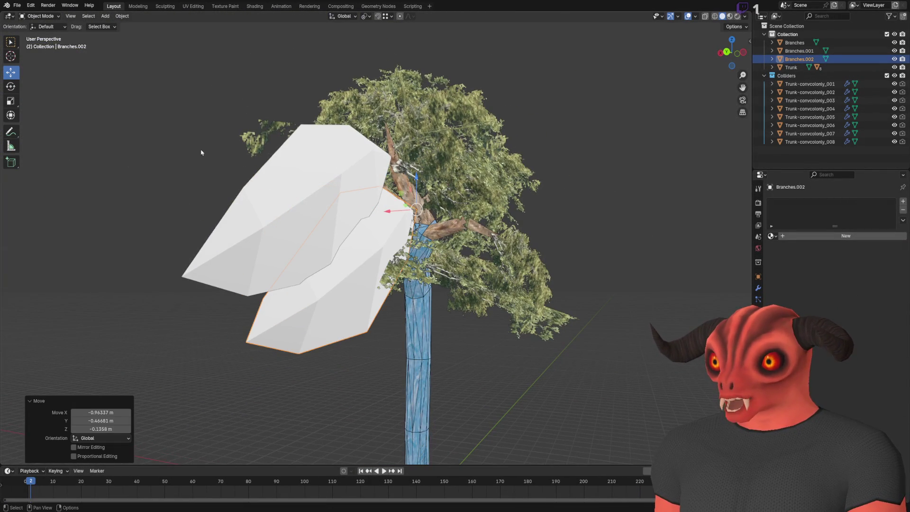
{"action": "left_click", "coordinate": [15, 92]}
{"action": "key", "text": "ctrl+z"}
{"action": "key", "text": "alt+a"}
- Orbit around the whole tree, then select the original canopy proxy and enter Edit Mode
{"action": "mouse_move", "coordinate": [559, 147]}
{"action": "left_mouse_down"}
{"action": "mouse_move", "coordinate": [426, 157]}
{"action": "mouse_move", "coordinate": [557, 304]}
{"action": "mouse_move", "coordinate": [408, 214]}
{"action": "mouse_move", "coordinate": [508, 184]}
{"action": "left_mouse_up"}
{"action": "scroll", "coordinate": [406, 213], "scroll_direction": "up", "scroll_amount": 4}
{"action": "scroll", "coordinate": [406, 214], "scroll_direction": "down", "scroll_amount": 3}
{"action": "scroll", "coordinate": [508, 183], "scroll_direction": "down", "scroll_amount": 6}
{"action": "mouse_move", "coordinate": [461, 147]}
{"action": "left_mouse_down"}
{"action": "mouse_move", "coordinate": [404, 238]}
{"action": "mouse_move", "coordinate": [320, 222]}
{"action": "left_mouse_up"}
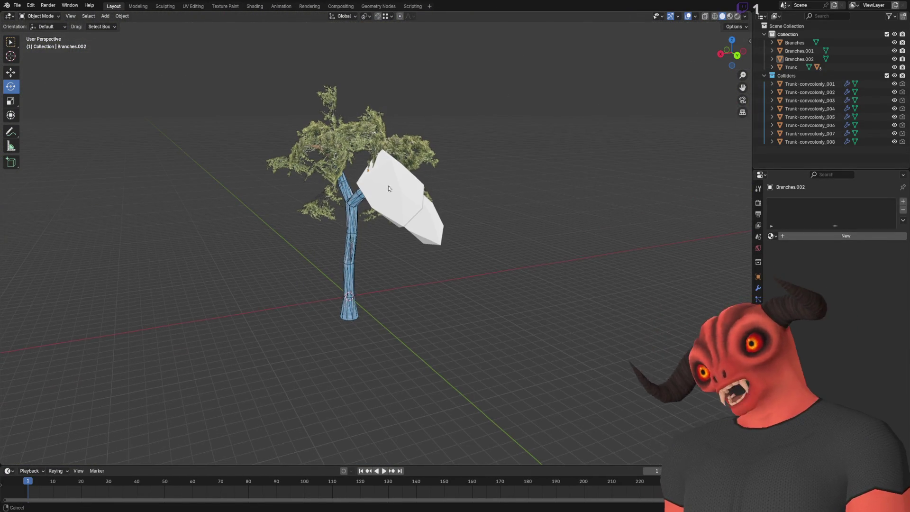
{"action": "scroll", "coordinate": [400, 185], "scroll_direction": "up", "scroll_amount": 6}
{"action": "mouse_move", "coordinate": [401, 185]}
{"action": "left_mouse_down"}
{"action": "mouse_move", "coordinate": [398, 155]}
{"action": "mouse_move", "coordinate": [401, 206]}
{"action": "mouse_move", "coordinate": [449, 199]}
{"action": "left_mouse_up"}
{"action": "left_click", "coordinate": [448, 199]}
{"action": "key", "text": "Tab"}
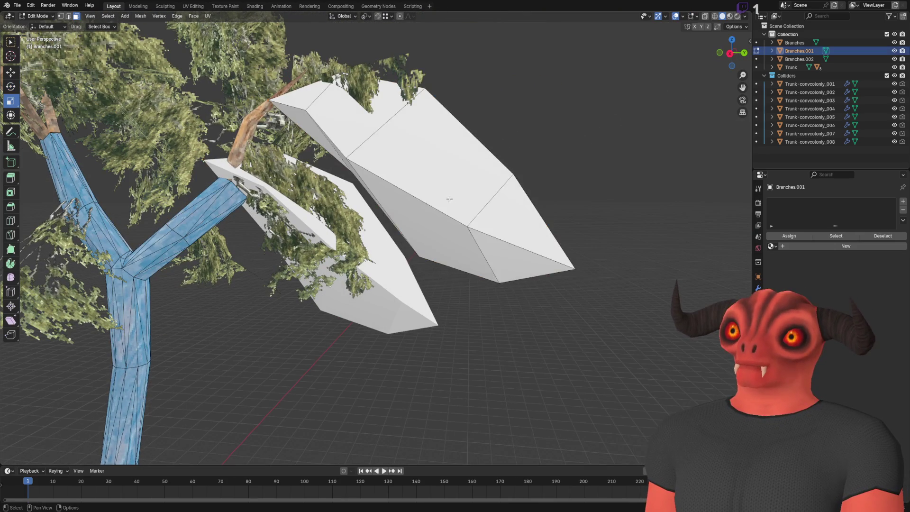
- Triangulate all of the canopy proxy's faces and shade them smooth
{"action": "key", "text": "a"}
{"action": "right_click", "coordinate": [511, 218]}
{"action": "left_click", "coordinate": [516, 275]}
{"action": "right_click", "coordinate": [521, 140]}
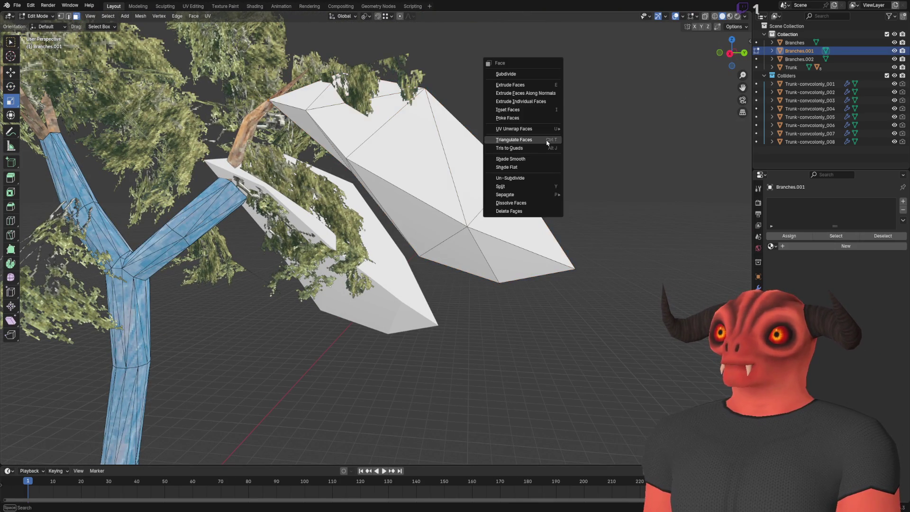
{"action": "key", "text": "Escape"}
{"action": "right_click", "coordinate": [521, 139]}
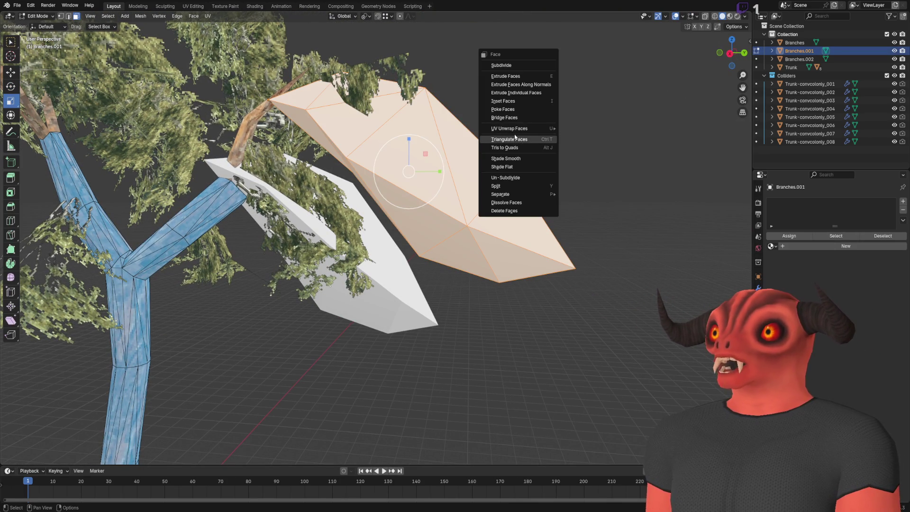
{"action": "left_click", "coordinate": [512, 158]}
{"action": "key", "text": "Tab"}
- Delete the Branches.002 duplicate, give Branches.001 a new material, and switch to Godot
{"action": "left_click", "coordinate": [366, 264]}
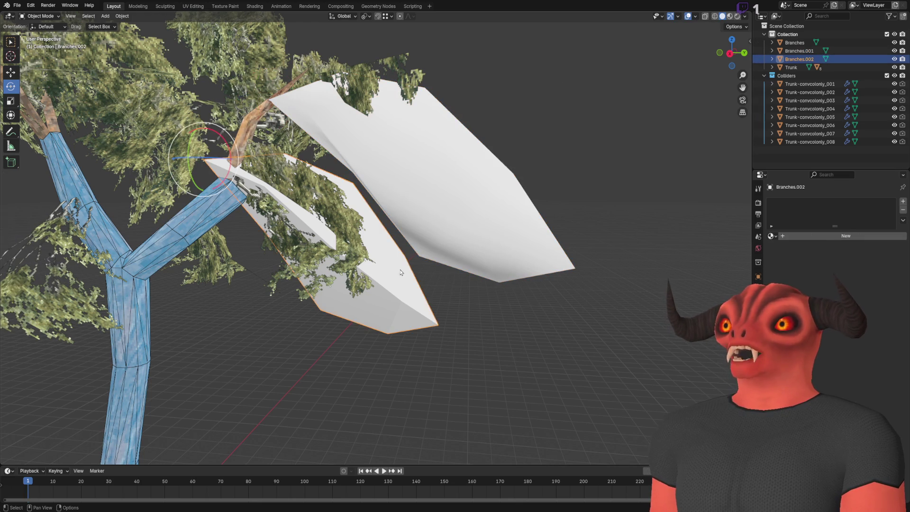
{"action": "key", "text": "Delete"}
{"action": "left_click", "coordinate": [474, 189]}
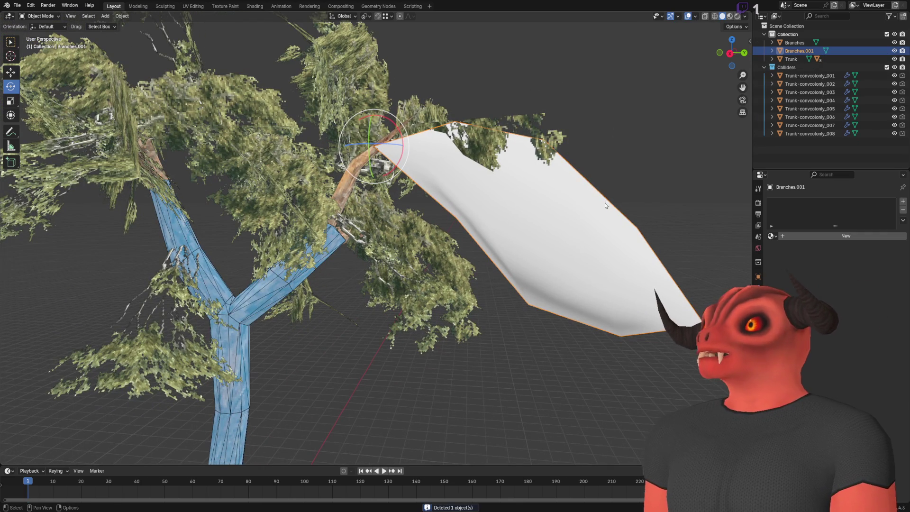
{"action": "left_click", "coordinate": [820, 235]}
{"action": "double_click", "coordinate": [820, 237]}
{"action": "key", "text": "BackSpace"}
{"action": "key", "text": "Escape"}
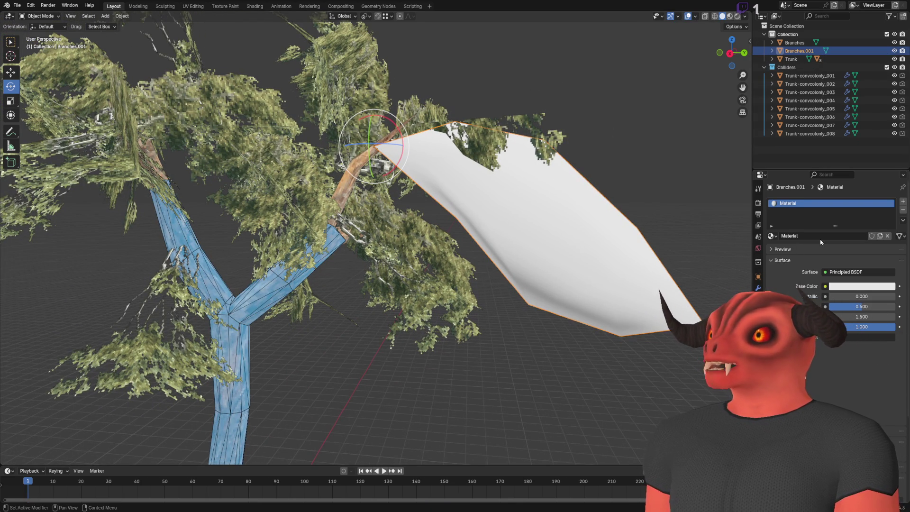
{"action": "key", "text": "alt+Tab"}
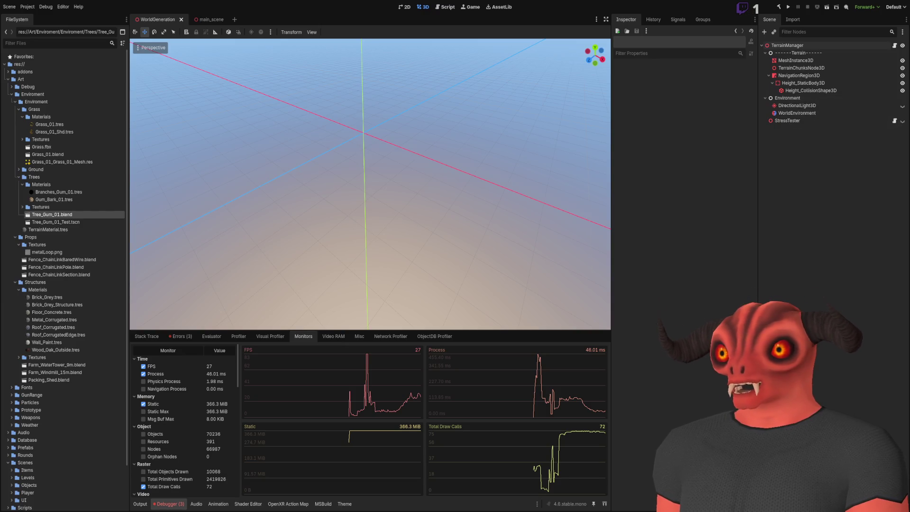
- Alt+Tab between Godot's Monitors view and Blender, ending back on the Blender tree scene
{"action": "key", "text": "alt+Tab"}
{"action": "scroll", "coordinate": [342, 137], "scroll_direction": "down", "scroll_amount": 3}
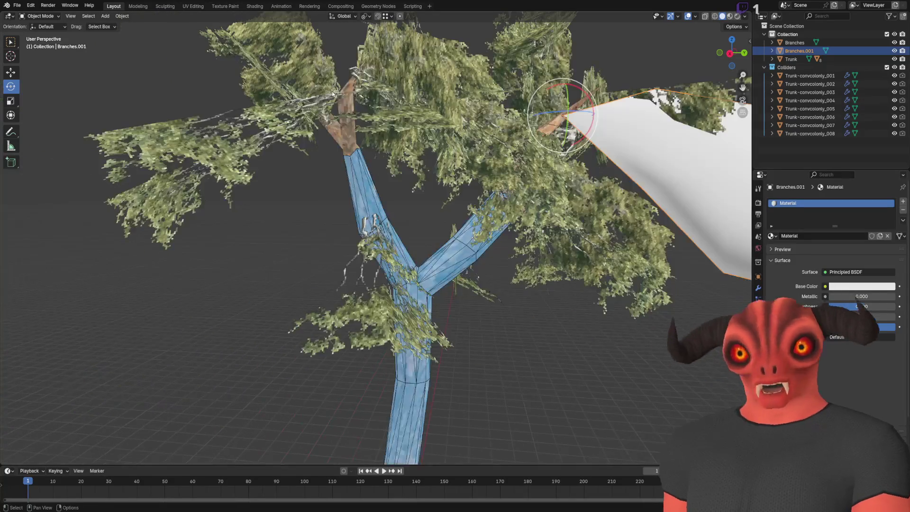
{"action": "key", "text": "alt+Tab"}
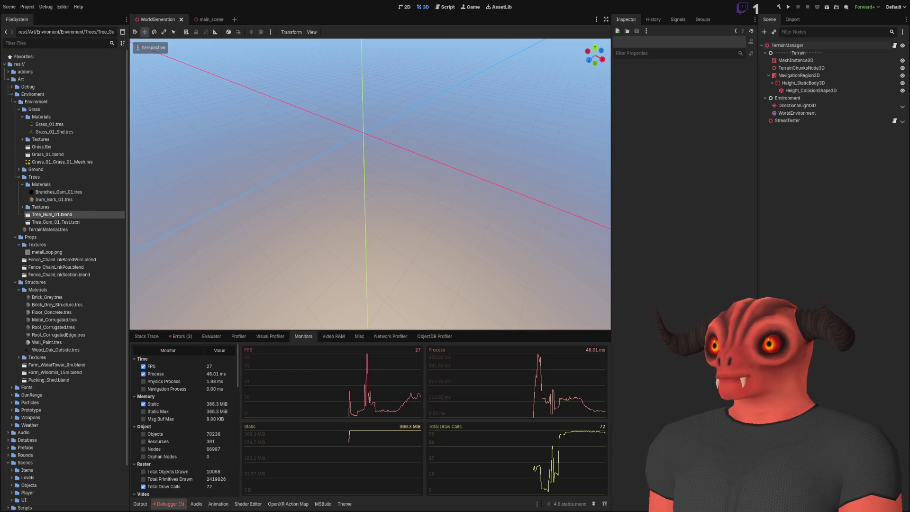
{"action": "key", "text": "alt+Tab"}
{"action": "key", "text": "alt+Tab"}
{"action": "key", "text": "alt+Tab"}
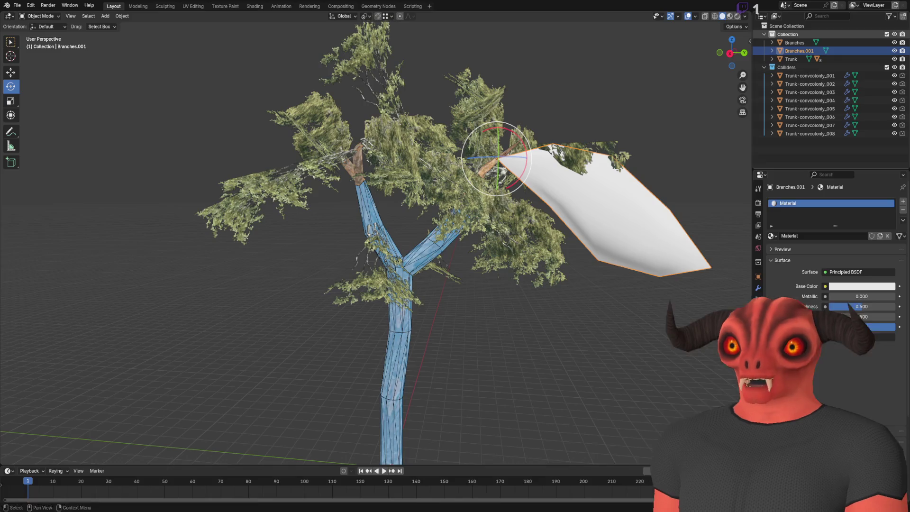
{"action": "key", "text": "alt+Tab"}
{"action": "key", "text": "alt+Tab"}
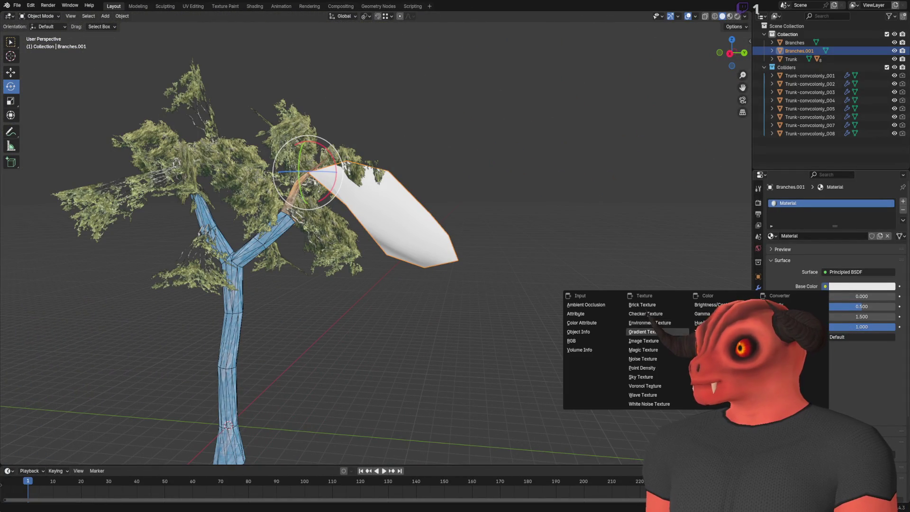
- Use Leaves_Green_01.png as the canopy's base color with Closest interpolation and remap its faces' UVs
{"action": "left_click", "coordinate": [644, 341]}
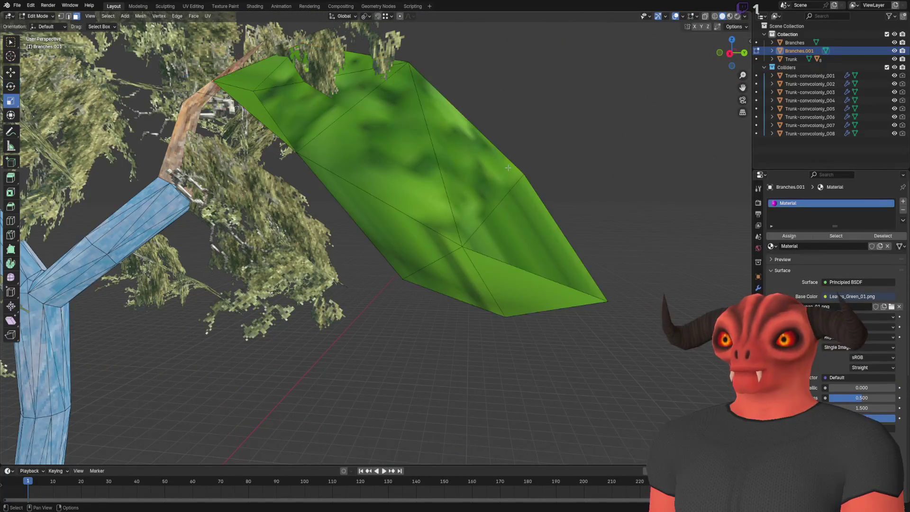
{"action": "left_click", "coordinate": [857, 316]}
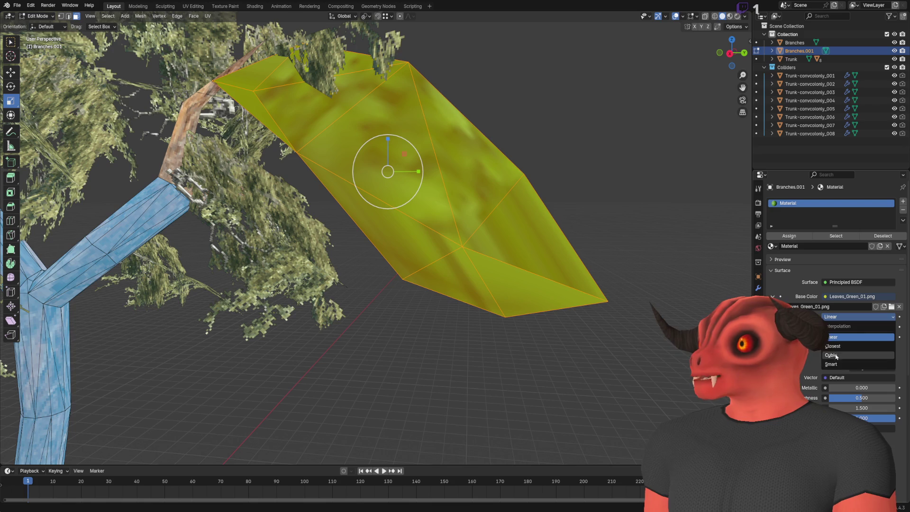
{"action": "left_click", "coordinate": [832, 346]}
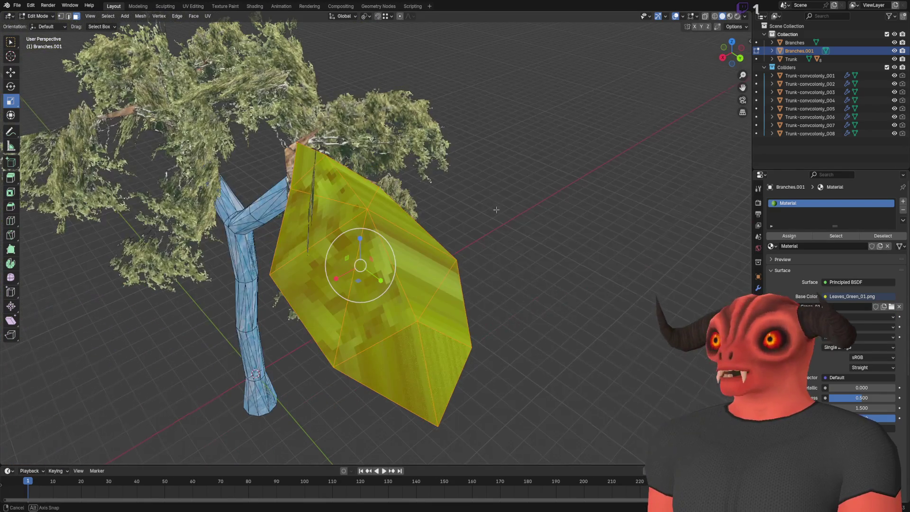
{"action": "right_click", "coordinate": [495, 207]}
{"action": "left_click", "coordinate": [545, 289]}
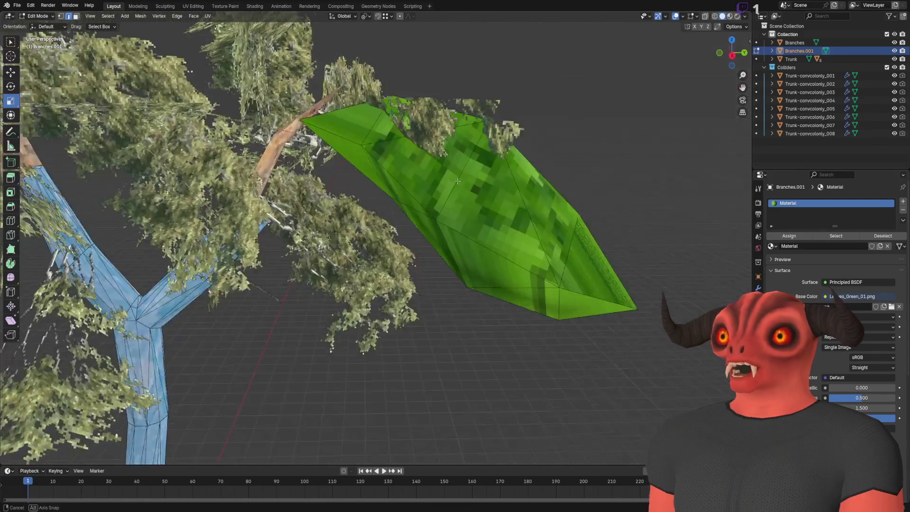
- Select several edges around the leaf mesh and bring up the edge operations
{"action": "left_click_drag", "start_coordinate": [456, 182], "coordinate": [428, 157]}
{"action": "left_click", "coordinate": [428, 157]}
{"action": "left_click", "coordinate": [353, 115]}
{"action": "left_click", "coordinate": [521, 201]}
{"action": "mouse_move", "coordinate": [521, 201]}
{"action": "left_mouse_down"}
{"action": "mouse_move", "coordinate": [194, 156]}
{"action": "mouse_move", "coordinate": [325, 147]}
{"action": "left_mouse_up"}
{"action": "left_click", "coordinate": [207, 141]}
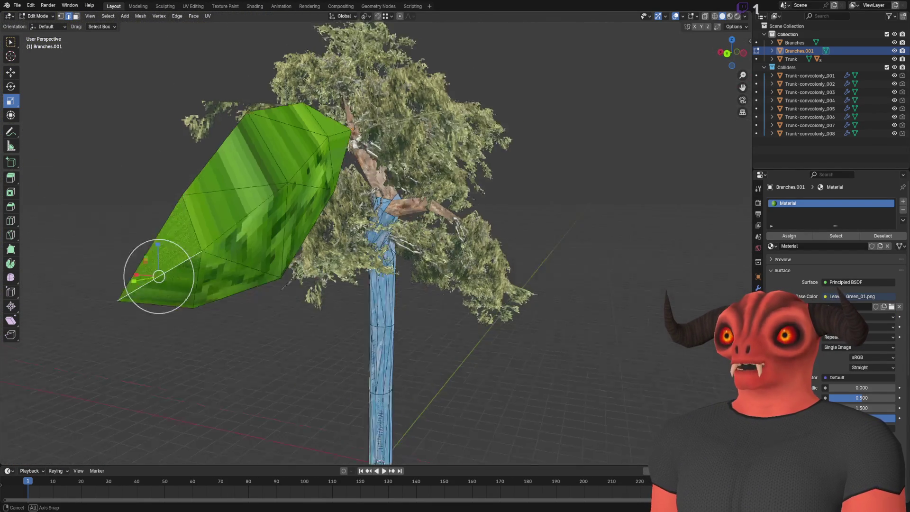
{"action": "left_click", "coordinate": [325, 147]}
{"action": "right_click", "coordinate": [488, 138]}
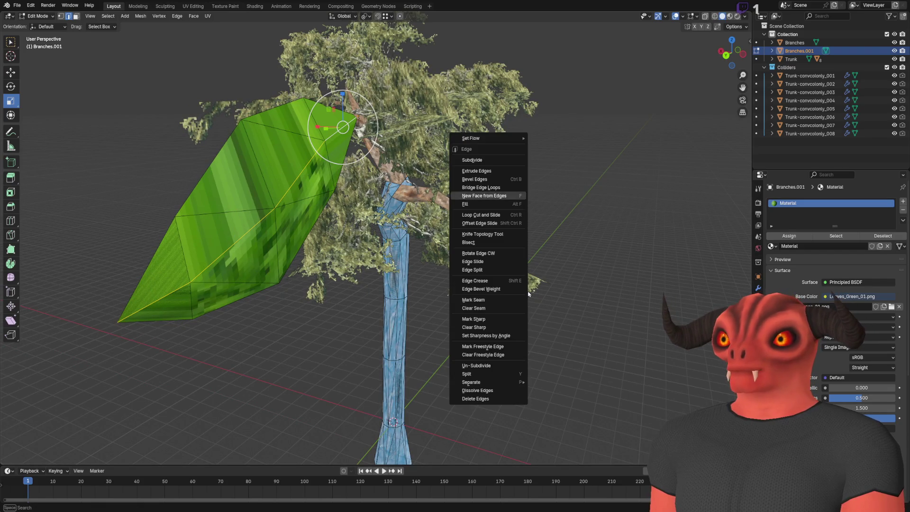
- UV-unwrap the whole leaf mesh and enlarge its UV islands over the leaf texture in UV Editing
{"action": "left_click", "coordinate": [488, 299]}
{"action": "right_click", "coordinate": [653, 216]}
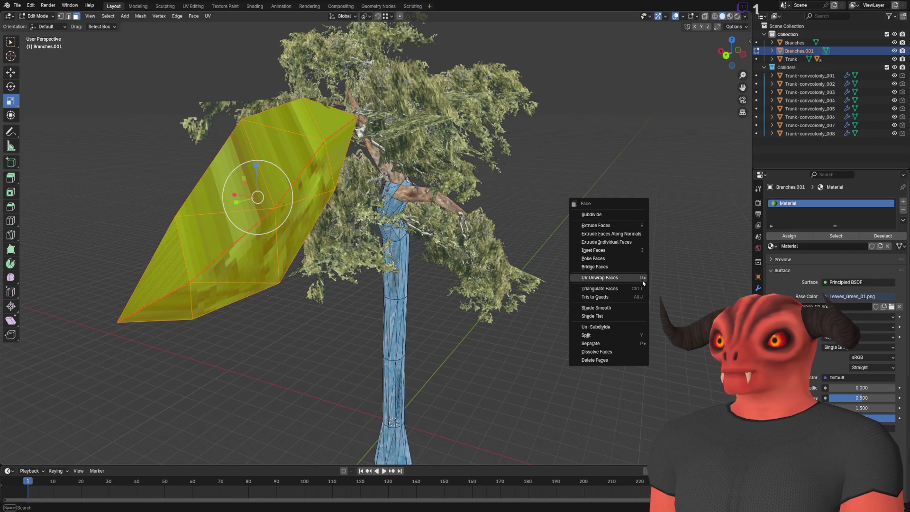
{"action": "mouse_move", "coordinate": [611, 277]}
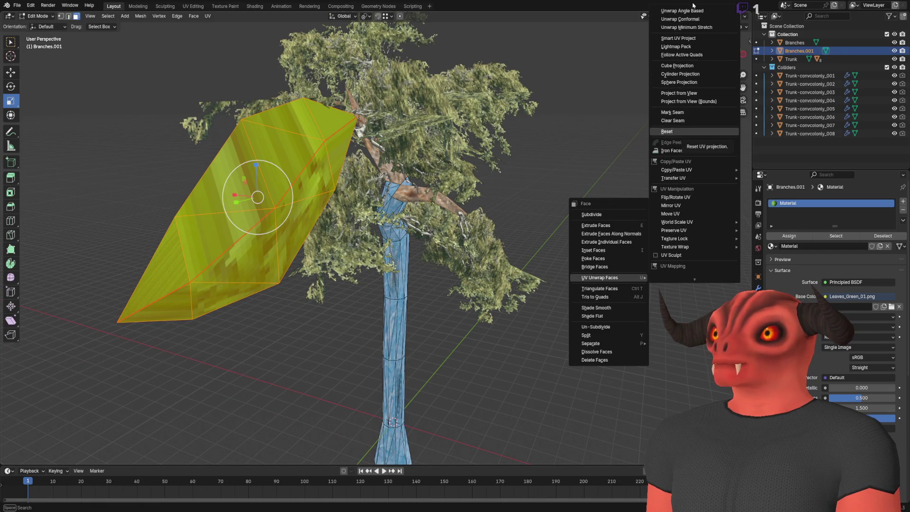
{"action": "left_click", "coordinate": [691, 10]}
{"action": "left_click", "coordinate": [193, 6]}
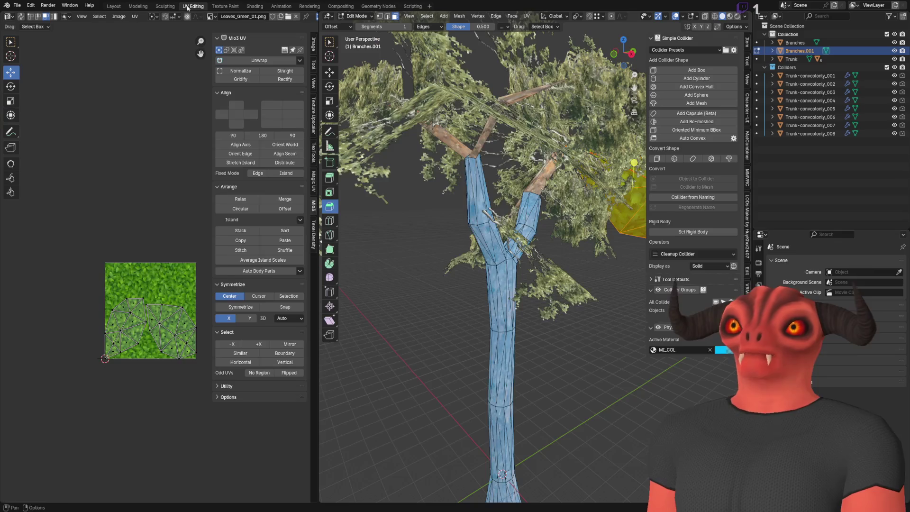
{"action": "scroll", "coordinate": [154, 196], "scroll_direction": "up", "scroll_amount": 5}
{"action": "left_click", "coordinate": [10, 100]}
{"action": "scroll", "coordinate": [154, 264], "scroll_direction": "down", "scroll_amount": 1}
{"action": "left_click_drag", "start_coordinate": [156, 247], "coordinate": [175, 230]}
{"action": "left_click", "coordinate": [173, 229]}
- Reselect the leaf proxy and re-enter its mesh editing in the UV editor
{"action": "key", "text": "Tab"}
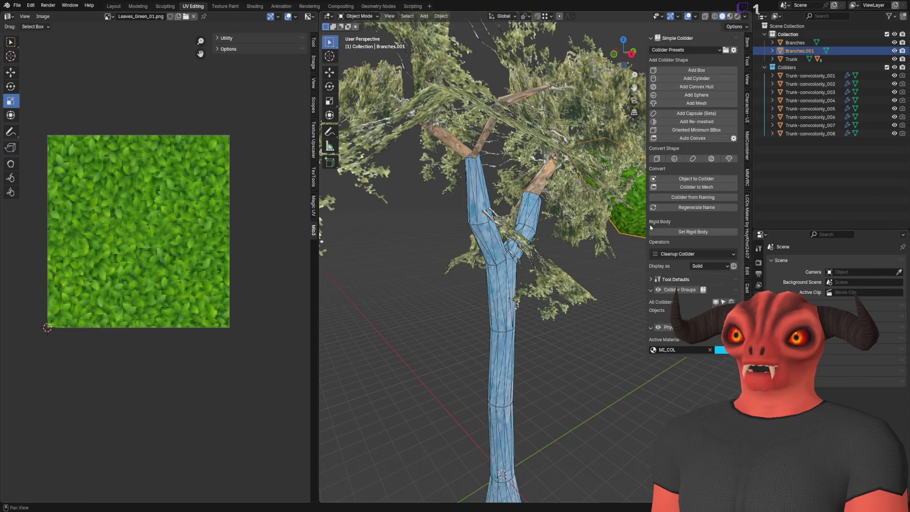
{"action": "scroll", "coordinate": [522, 255], "scroll_direction": "up", "scroll_amount": 5}
{"action": "left_click", "coordinate": [522, 256]}
{"action": "left_click", "coordinate": [522, 256]}
{"action": "key", "text": "Tab"}
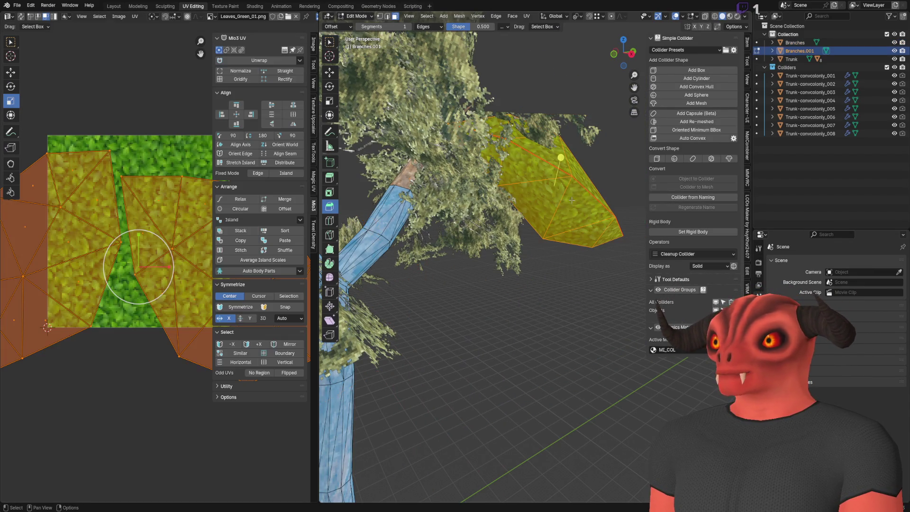
{"action": "right_click", "coordinate": [166, 239]}
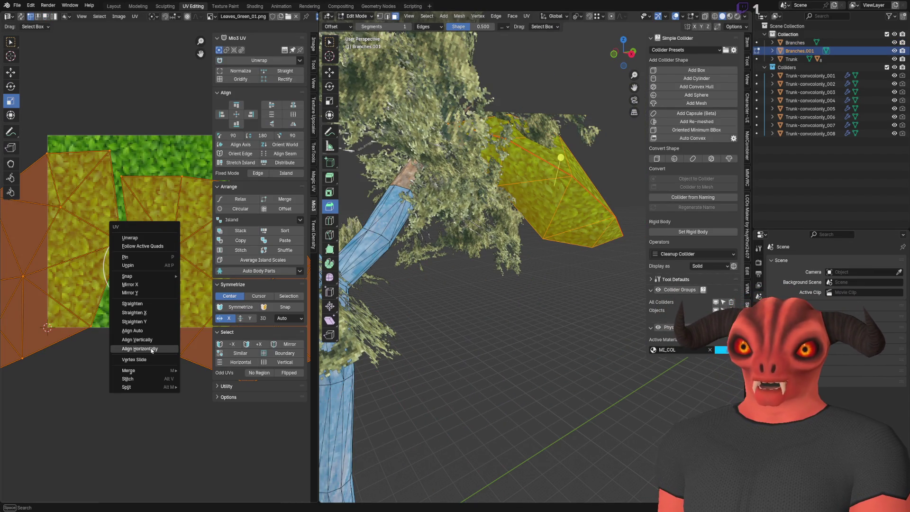
{"action": "key", "text": "Escape"}
- Rotate the left and right UV islands separately to fit the leaf texture
{"action": "scroll", "coordinate": [142, 256], "scroll_direction": "down", "scroll_amount": 3}
{"action": "key", "text": "alt+a"}
{"action": "key", "text": "l"}
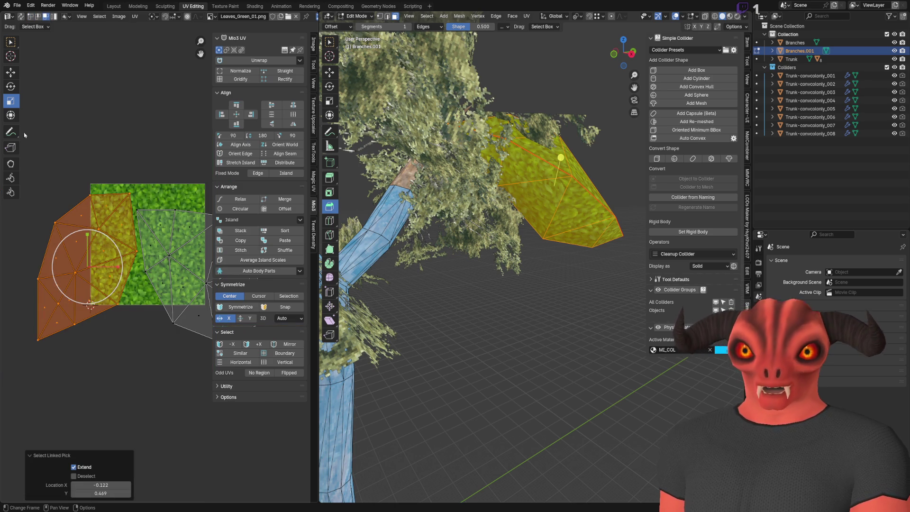
{"action": "left_click", "coordinate": [10, 86]}
{"action": "mouse_move", "coordinate": [120, 254]}
{"action": "left_mouse_down"}
{"action": "mouse_move", "coordinate": [128, 263]}
{"action": "mouse_move", "coordinate": [114, 228]}
{"action": "left_mouse_up"}
{"action": "left_click", "coordinate": [157, 230]}
{"action": "scroll", "coordinate": [156, 229], "scroll_direction": "right", "scroll_amount": 3}
{"action": "key", "text": "l"}
{"action": "mouse_move", "coordinate": [140, 263]}
{"action": "left_mouse_down"}
{"action": "mouse_move", "coordinate": [179, 251]}
{"action": "mouse_move", "coordinate": [190, 274]}
{"action": "left_mouse_up"}
{"action": "left_click", "coordinate": [190, 274]}
- Snap all UVs to pixels via Quick Favorites' Selected to Pixels, then return to Object Mode
{"action": "key", "text": "a"}
{"action": "scroll", "coordinate": [135, 237], "scroll_direction": "down", "scroll_amount": 2}
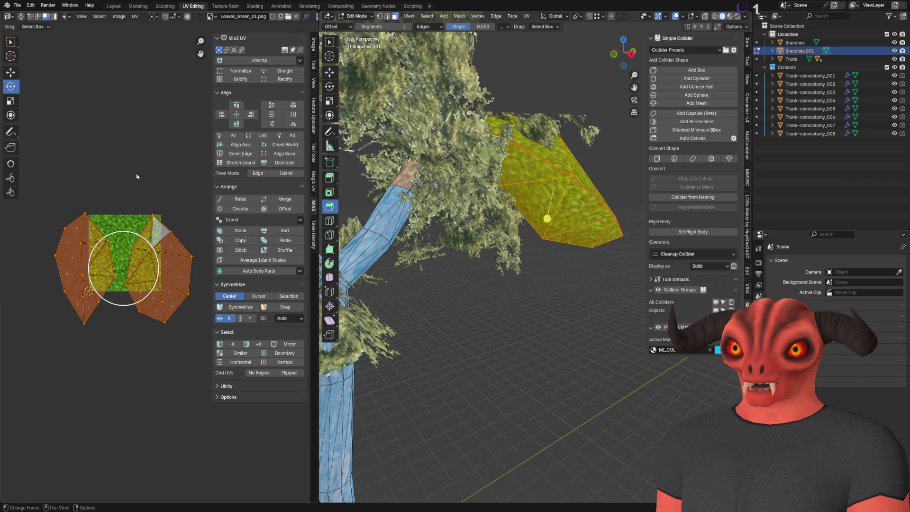
{"action": "key", "text": "u"}
{"action": "key", "text": "Escape"}
{"action": "key", "text": "1"}
{"action": "key", "text": "u"}
{"action": "key", "text": "Escape"}
{"action": "key", "text": "q"}
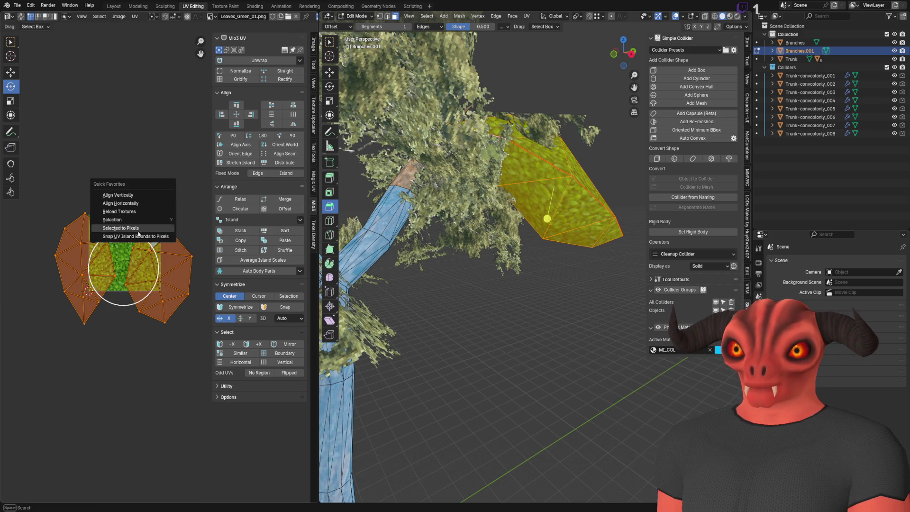
{"action": "left_click", "coordinate": [139, 230]}
{"action": "key", "text": "Tab"}
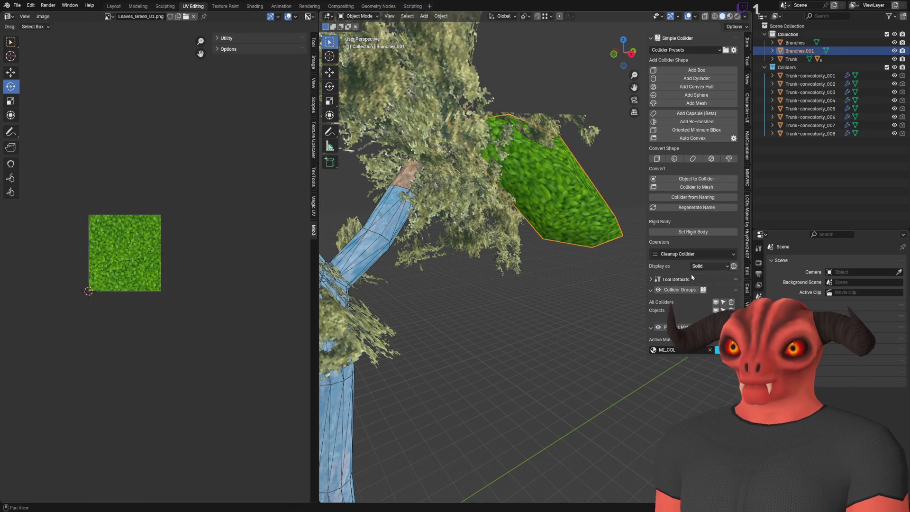
- Zoom and orbit to inspect the green-textured Branches.001 proxy up close
{"action": "scroll", "coordinate": [472, 276], "scroll_direction": "down", "scroll_amount": 3}
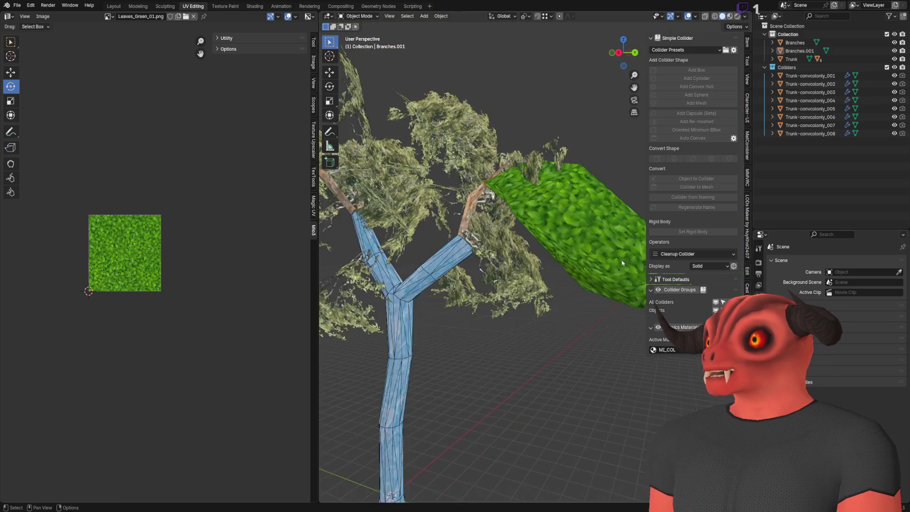
{"action": "scroll", "coordinate": [472, 277], "scroll_direction": "up", "scroll_amount": 6}
{"action": "scroll", "coordinate": [473, 277], "scroll_direction": "up", "scroll_amount": 5}
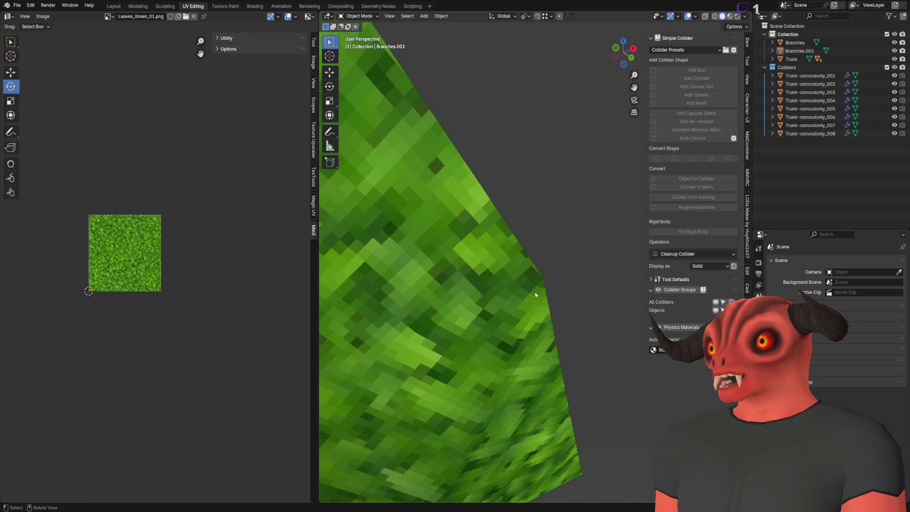
{"action": "scroll", "coordinate": [502, 292], "scroll_direction": "up", "scroll_amount": 5}
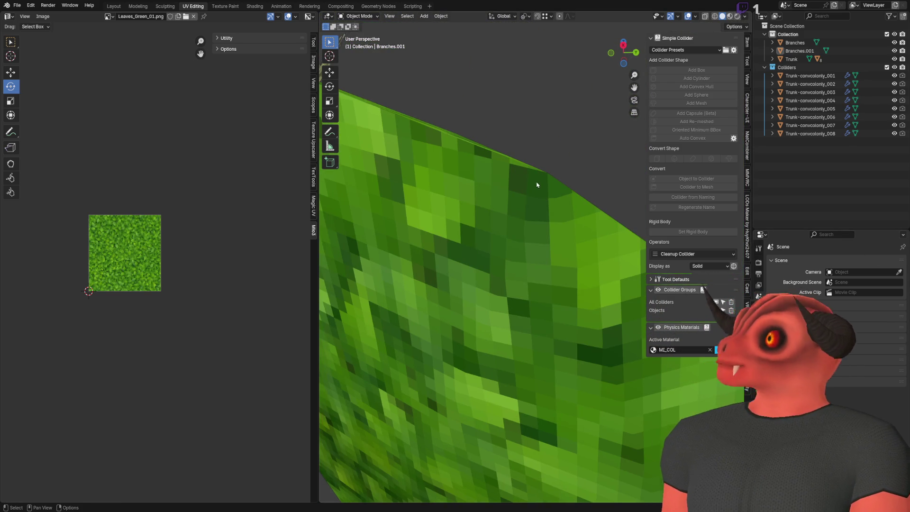
{"action": "scroll", "coordinate": [547, 236], "scroll_direction": "down", "scroll_amount": 8}
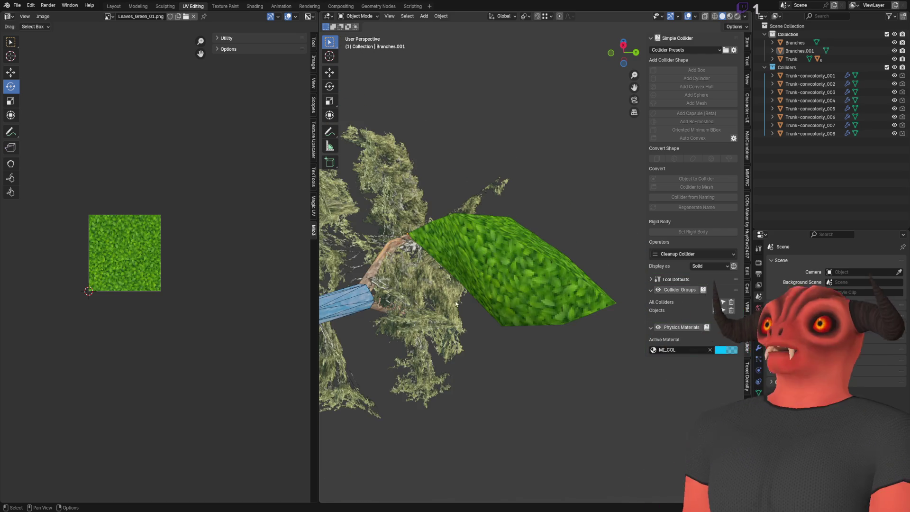
{"action": "mouse_move", "coordinate": [475, 294]}
{"action": "left_mouse_down"}
{"action": "mouse_move", "coordinate": [534, 274]}
{"action": "mouse_move", "coordinate": [422, 253]}
{"action": "mouse_move", "coordinate": [474, 237]}
{"action": "mouse_move", "coordinate": [504, 258]}
{"action": "left_mouse_up"}
{"action": "left_click", "coordinate": [559, 196]}
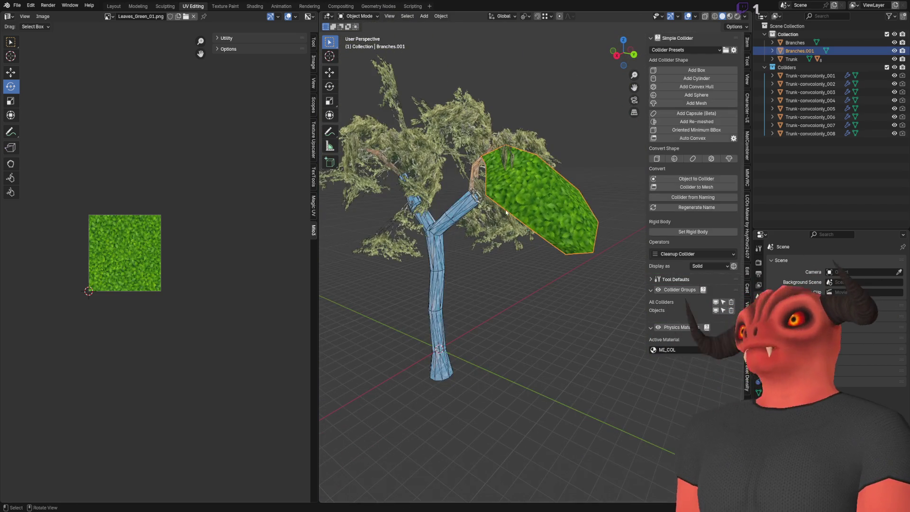
- Select the original Branches foliage object and enter Edit Mode
{"action": "scroll", "coordinate": [559, 195], "scroll_direction": "up", "scroll_amount": 5}
{"action": "scroll", "coordinate": [559, 195], "scroll_direction": "down", "scroll_amount": 4}
{"action": "left_click", "coordinate": [491, 186]}
{"action": "key", "text": "Tab"}
{"action": "scroll", "coordinate": [491, 186], "scroll_direction": "down", "scroll_amount": 3}
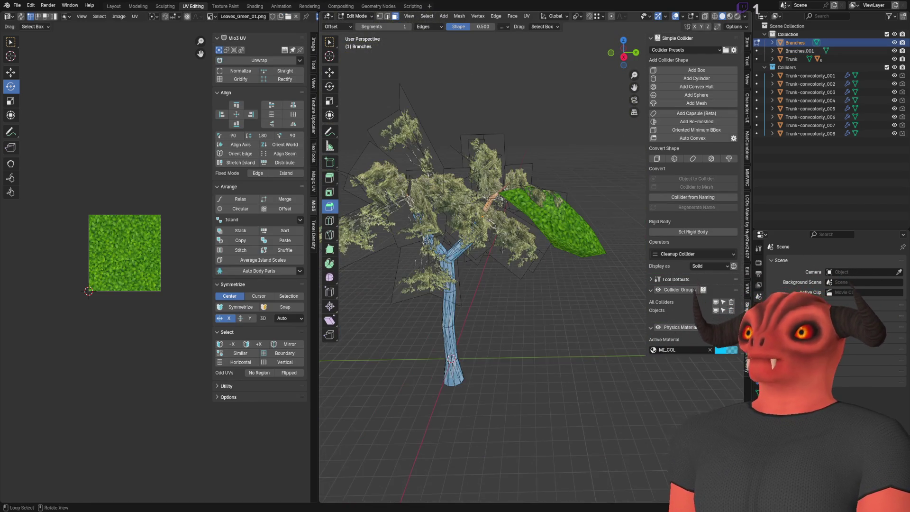
- Select four groups of linked leaf cards near the proxy and delete their vertices
{"action": "key", "text": "l"}
{"action": "key", "text": "l"}
{"action": "key", "text": "l"}
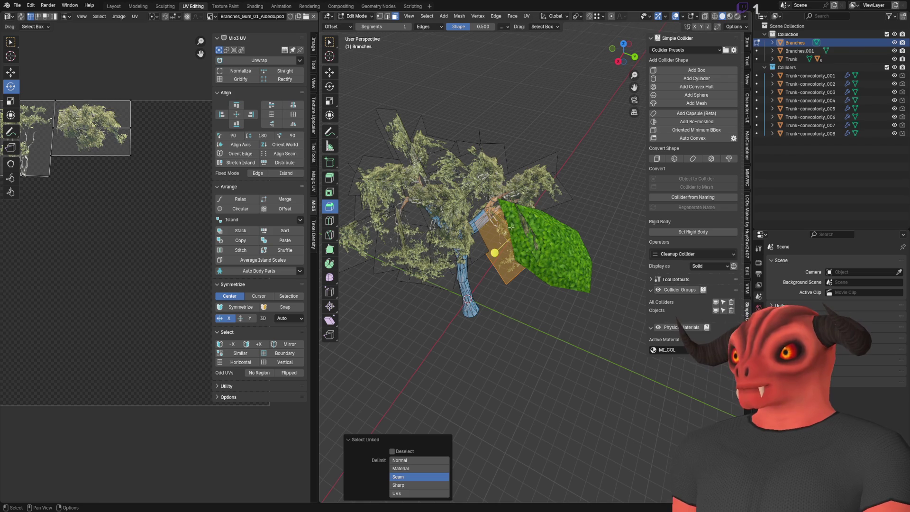
{"action": "key", "text": "l"}
{"action": "key", "text": "l"}
{"action": "key", "text": "l"}
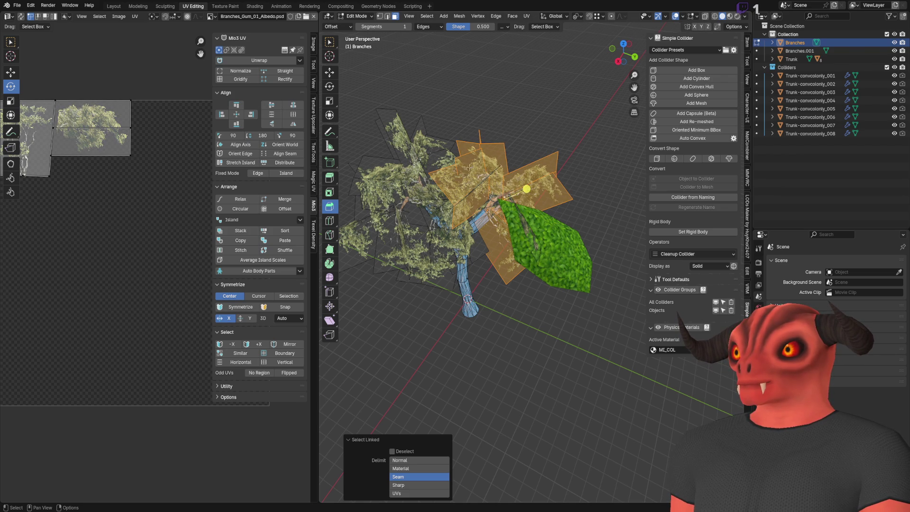
{"action": "key", "text": "l"}
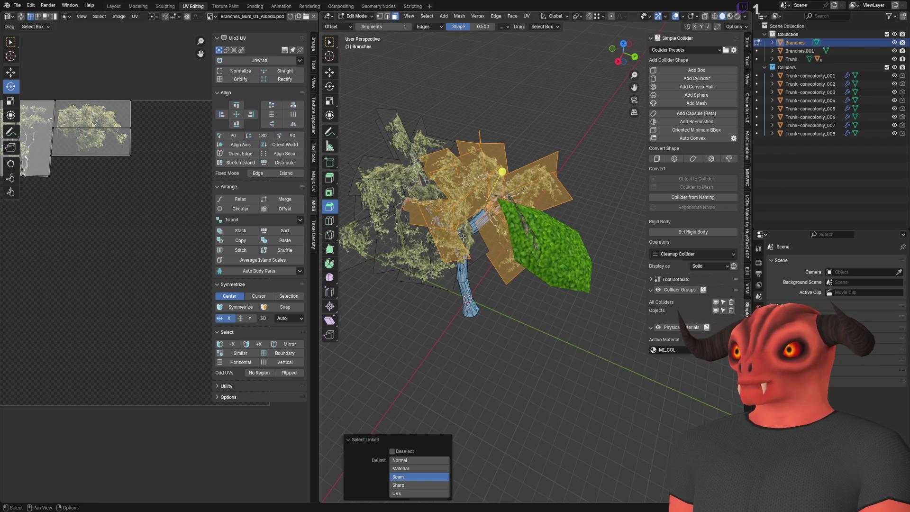
{"action": "key", "text": "l"}
{"action": "key", "text": "l"}
{"action": "key", "text": "l"}
{"action": "key", "text": "x"}
{"action": "left_click", "coordinate": [463, 227]}
- Select more linked leaf cards, then leave Edit Mode back to Object Mode
{"action": "scroll", "coordinate": [490, 284], "scroll_direction": "up", "scroll_amount": 4}
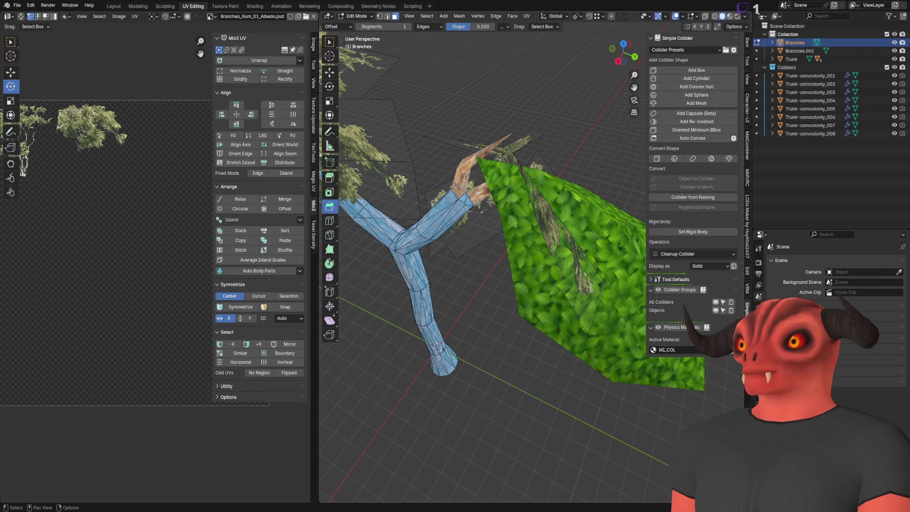
{"action": "key", "text": "l"}
{"action": "key", "text": "l"}
{"action": "key", "text": "l"}
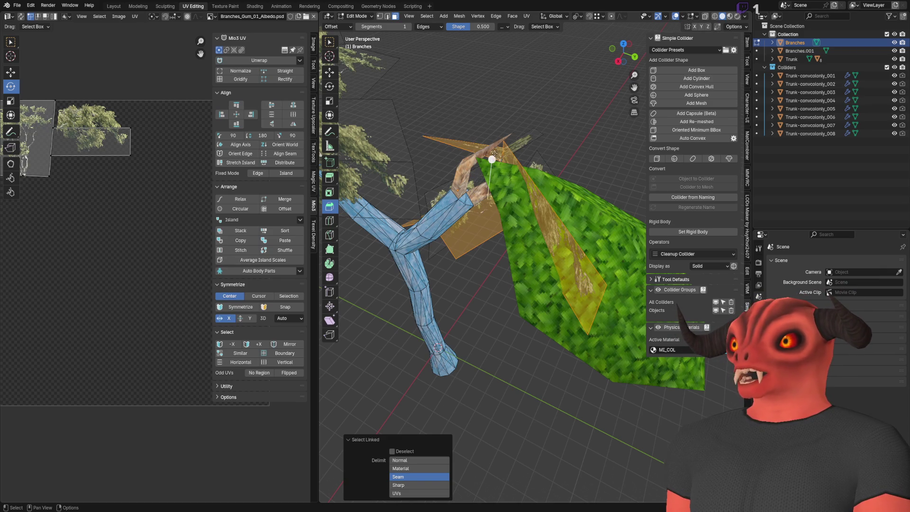
{"action": "key", "text": "l"}
{"action": "key", "text": "l"}
{"action": "scroll", "coordinate": [538, 169], "scroll_direction": "down", "scroll_amount": 5}
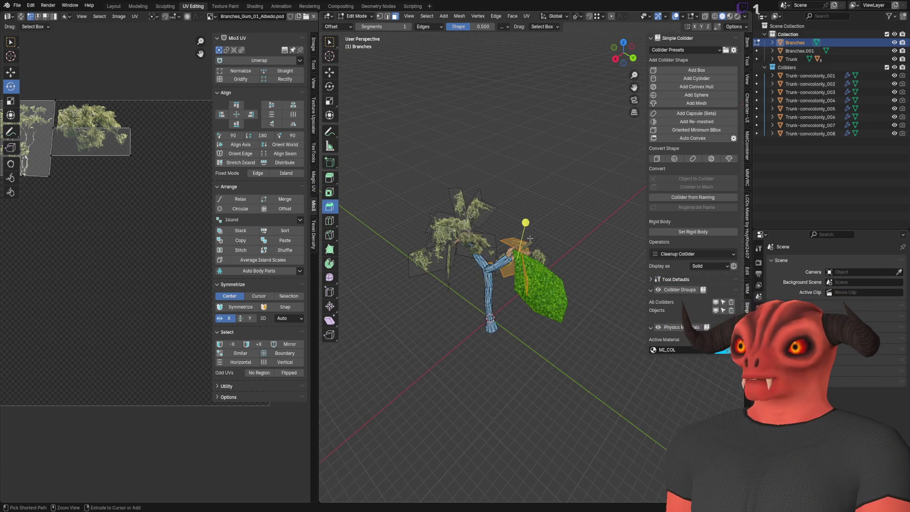
{"action": "key", "text": "l"}
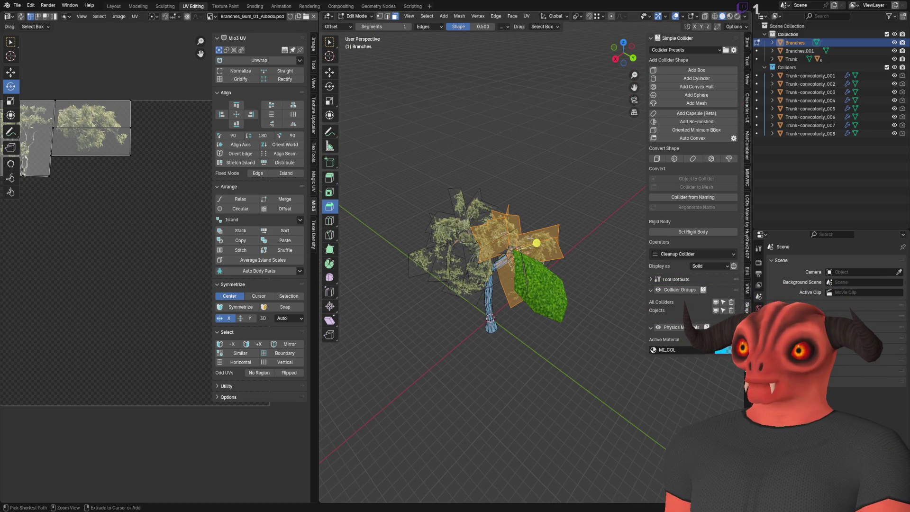
{"action": "key", "text": "Tab"}
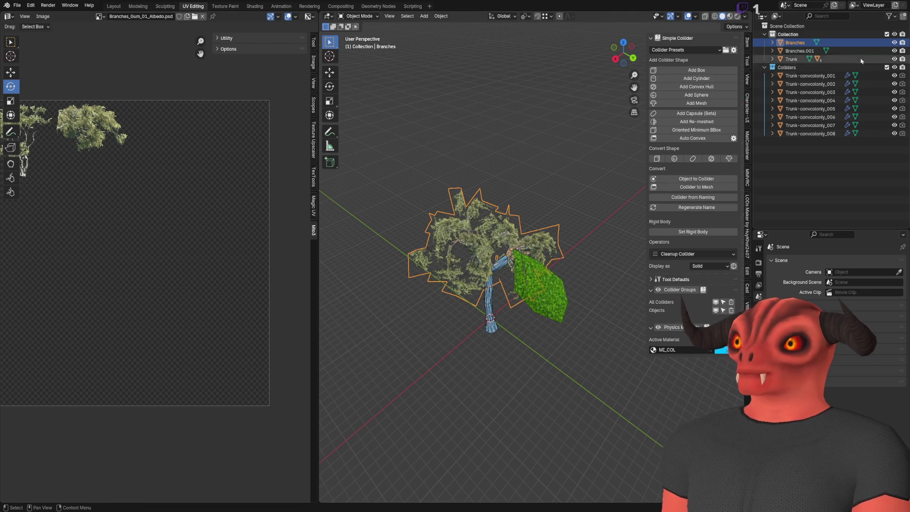
- Hide the Branches foliage cards and move the Branches.001 leaf proxy onto a branch tip
{"action": "left_click", "coordinate": [800, 51]}
{"action": "left_click", "coordinate": [894, 43]}
{"action": "scroll", "coordinate": [495, 309], "scroll_direction": "up", "scroll_amount": 10}
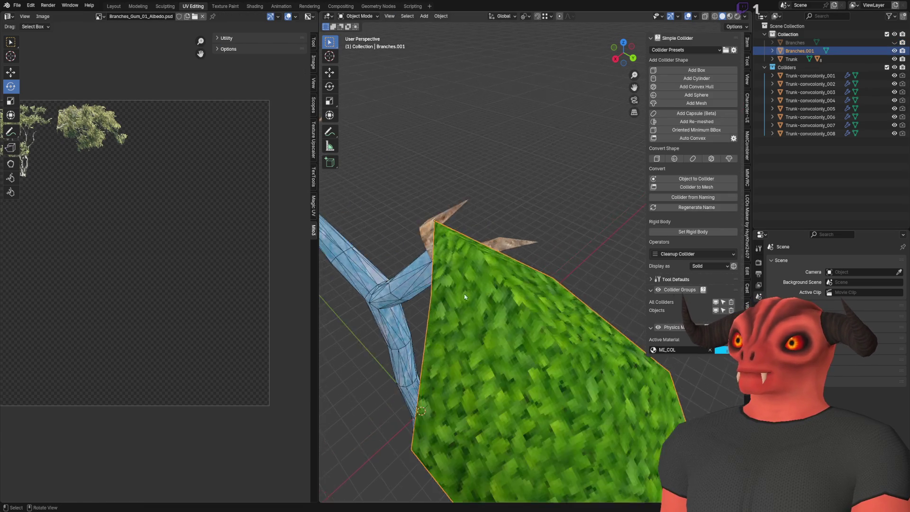
{"action": "scroll", "coordinate": [495, 310], "scroll_direction": "down", "scroll_amount": 8}
{"action": "left_click", "coordinate": [330, 72]}
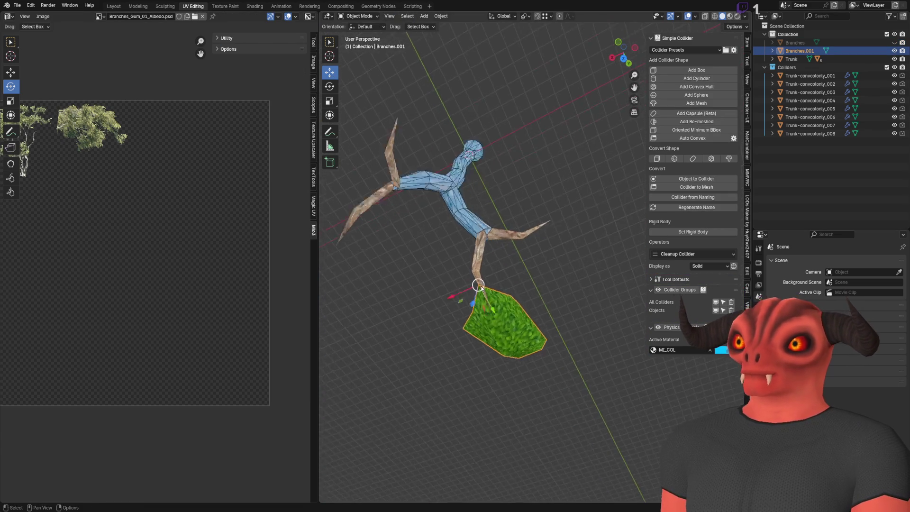
{"action": "scroll", "coordinate": [510, 231], "scroll_direction": "up", "scroll_amount": 5}
{"action": "left_click_drag", "start_coordinate": [548, 313], "coordinate": [533, 304]}
{"action": "scroll", "coordinate": [530, 285], "scroll_direction": "up", "scroll_amount": 3}
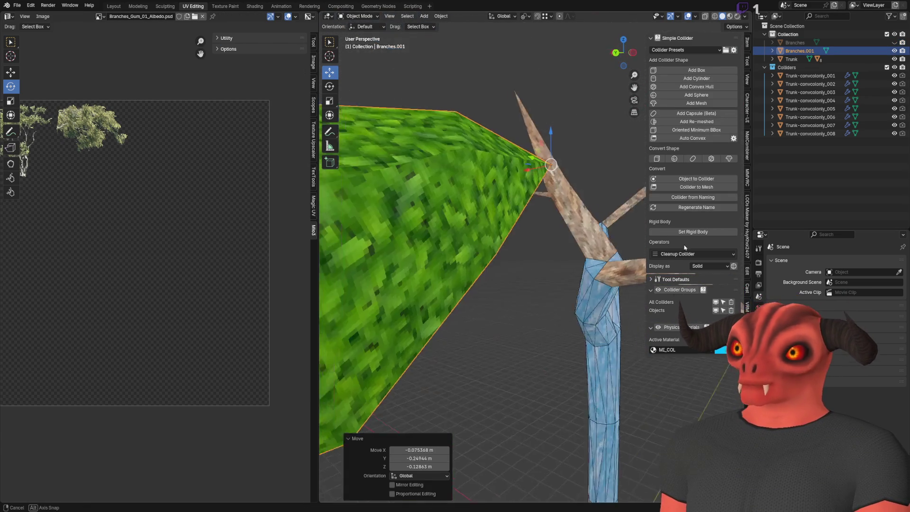
- Duplicate the proxy as Branches.002, tilt it, move it onto another branch and shrink it to half size
{"action": "key", "text": "shift+d"}
{"action": "left_click", "coordinate": [493, 311]}
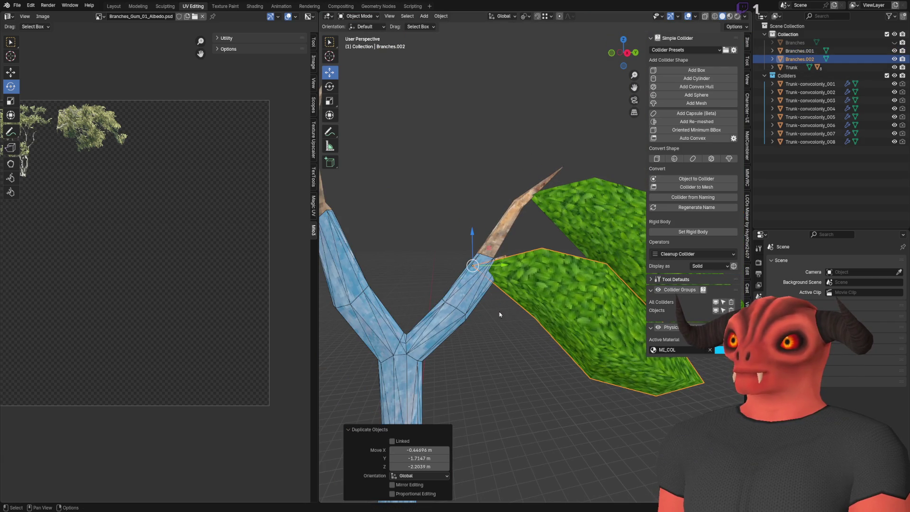
{"action": "left_click", "coordinate": [329, 86]}
{"action": "left_click_drag", "start_coordinate": [493, 264], "coordinate": [465, 226]}
{"action": "left_click", "coordinate": [329, 72]}
{"action": "mouse_move", "coordinate": [499, 264]}
{"action": "left_mouse_down"}
{"action": "mouse_move", "coordinate": [478, 269]}
{"action": "mouse_move", "coordinate": [491, 262]}
{"action": "left_mouse_up"}
{"action": "left_click", "coordinate": [329, 100]}
{"action": "left_click", "coordinate": [491, 263]}
{"action": "scroll", "coordinate": [491, 262], "scroll_direction": "down", "scroll_amount": 2}
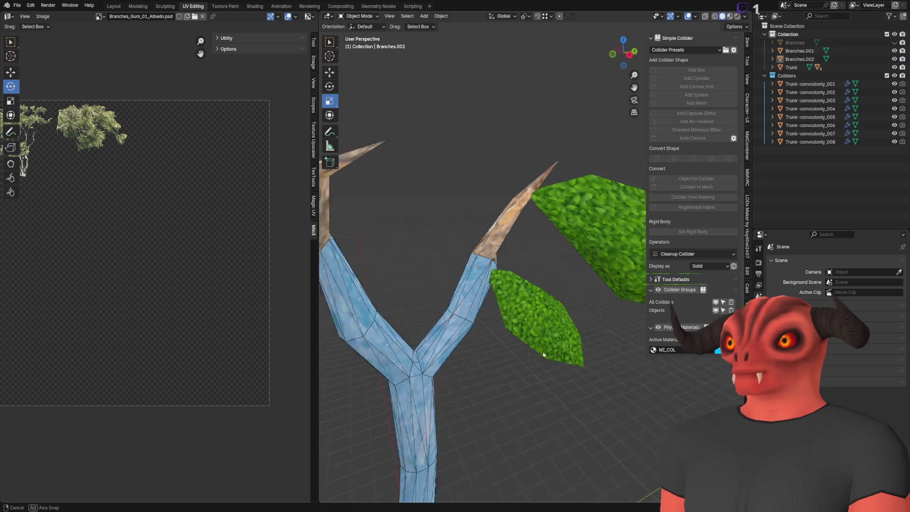
- Add a Branches.003 copy, turn it about 182° around Z and move it down onto the upper branch tip
{"action": "key", "text": "shift+d"}
{"action": "left_click", "coordinate": [596, 194]}
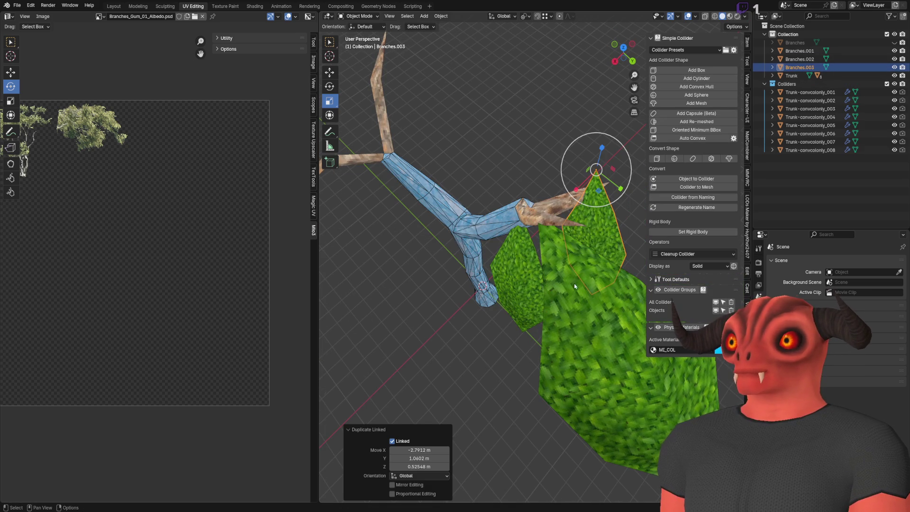
{"action": "key", "text": "shift+space"}
{"action": "key", "text": "r"}
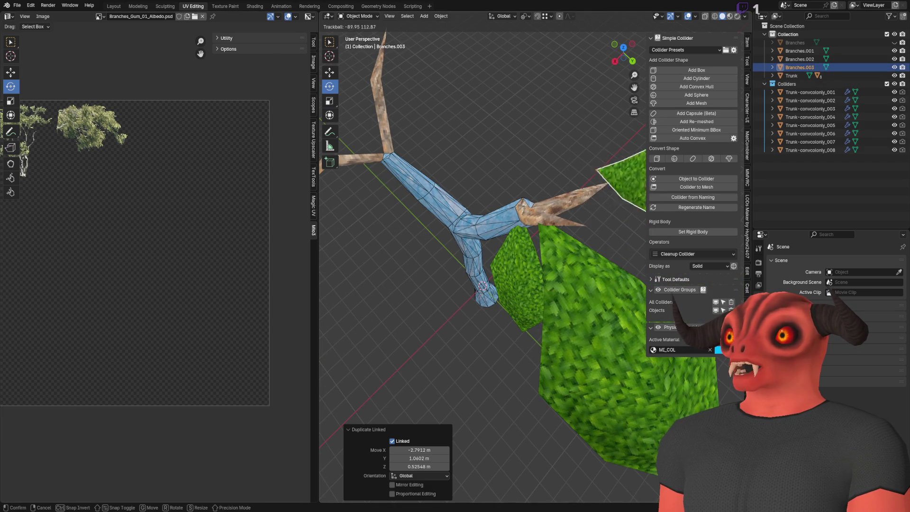
{"action": "mouse_move", "coordinate": [599, 194]}
{"action": "left_mouse_down"}
{"action": "mouse_move", "coordinate": [618, 177]}
{"action": "mouse_move", "coordinate": [612, 152]}
{"action": "mouse_move", "coordinate": [576, 147]}
{"action": "left_mouse_up"}
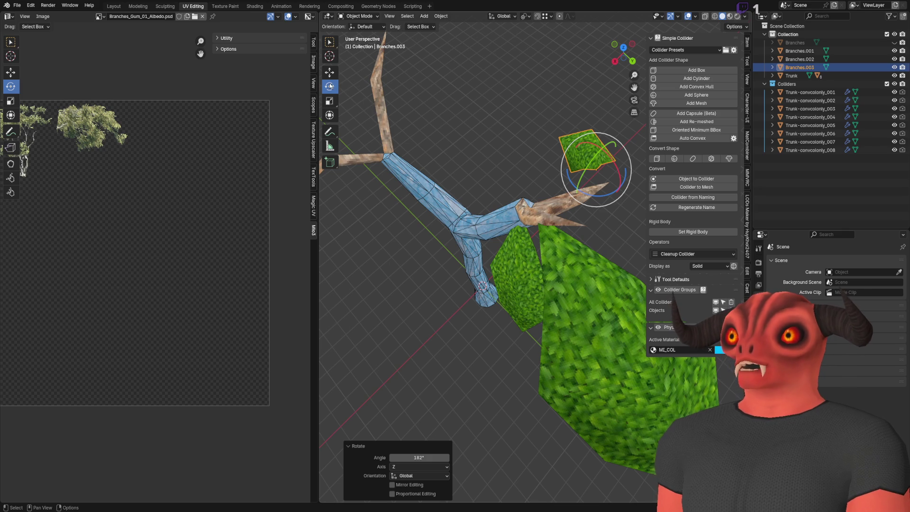
{"action": "left_click", "coordinate": [330, 72]}
{"action": "scroll", "coordinate": [474, 237], "scroll_direction": "up", "scroll_amount": 3}
{"action": "left_click_drag", "start_coordinate": [593, 198], "coordinate": [566, 256]}
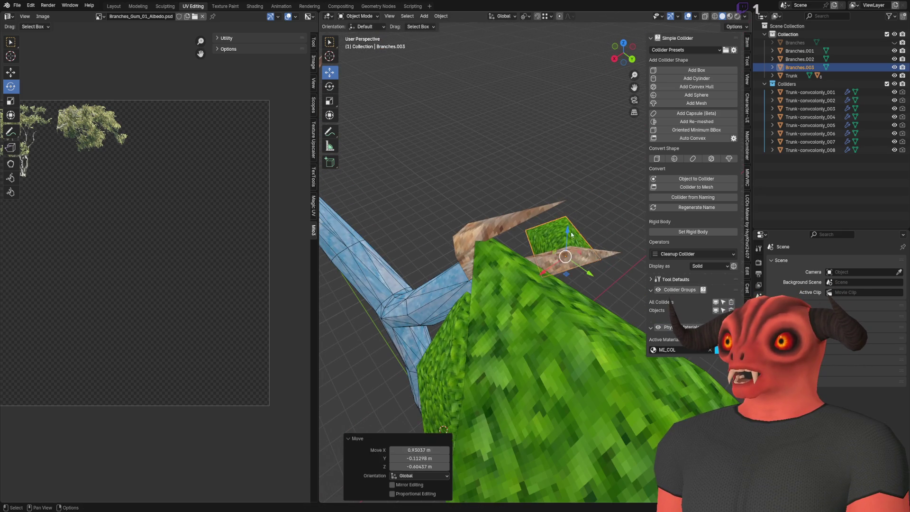
{"action": "key", "text": "alt+Tab"}
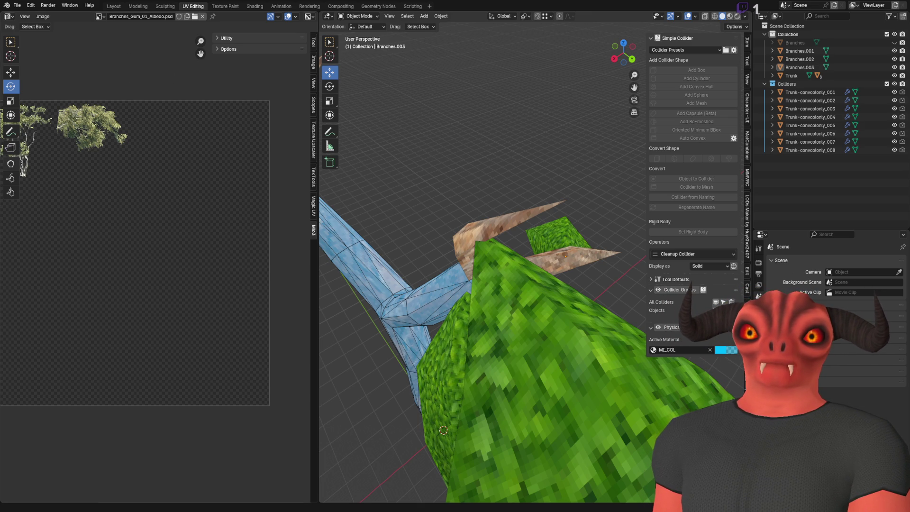
- Return to the Godot editor showing the WorldGeneration scene
{"action": "key", "text": "alt+Tab"}
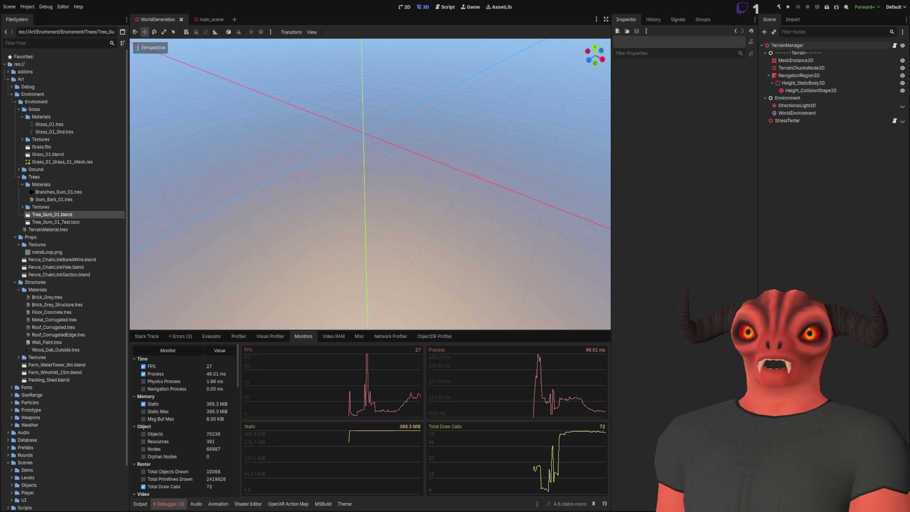
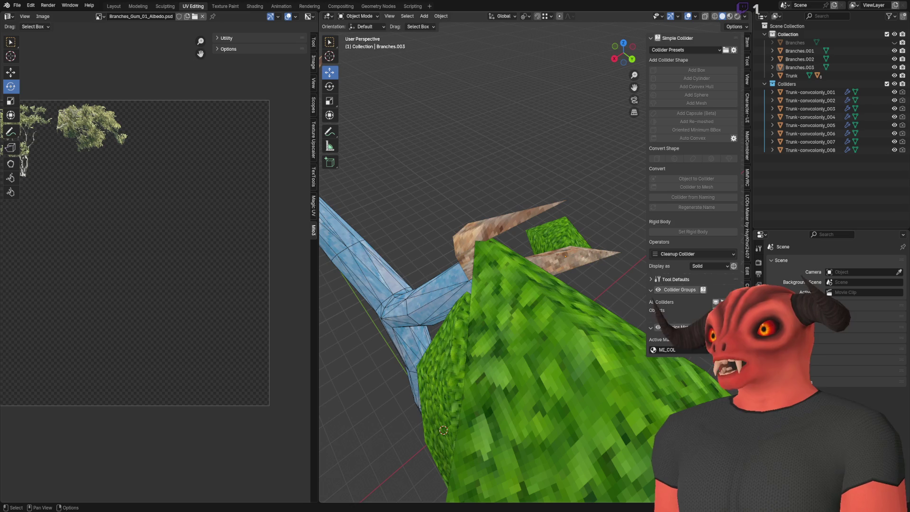
- Select and frame the Trunk, then search the modifier list for 'surface'
{"action": "left_click", "coordinate": [390, 185]}
{"action": "key", "text": "KP_Decimal"}
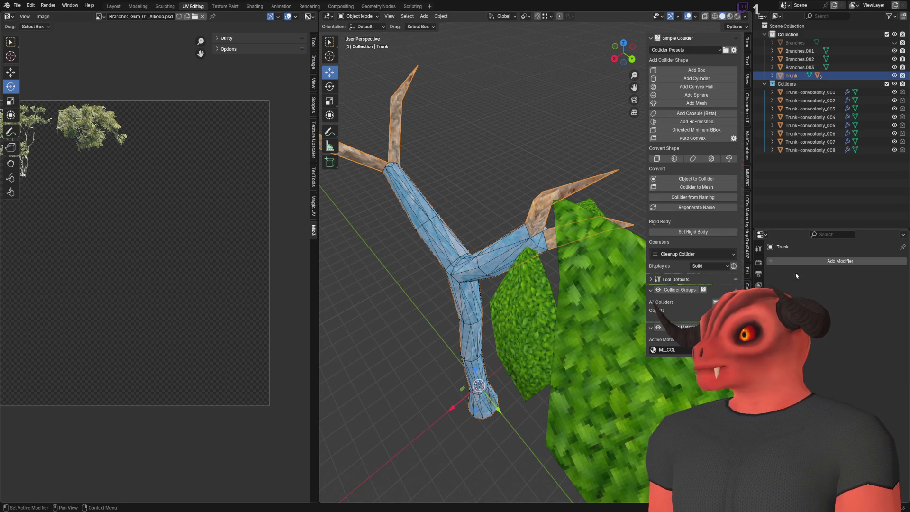
{"action": "left_click", "coordinate": [809, 261]}
{"action": "type", "text": "surfa"}
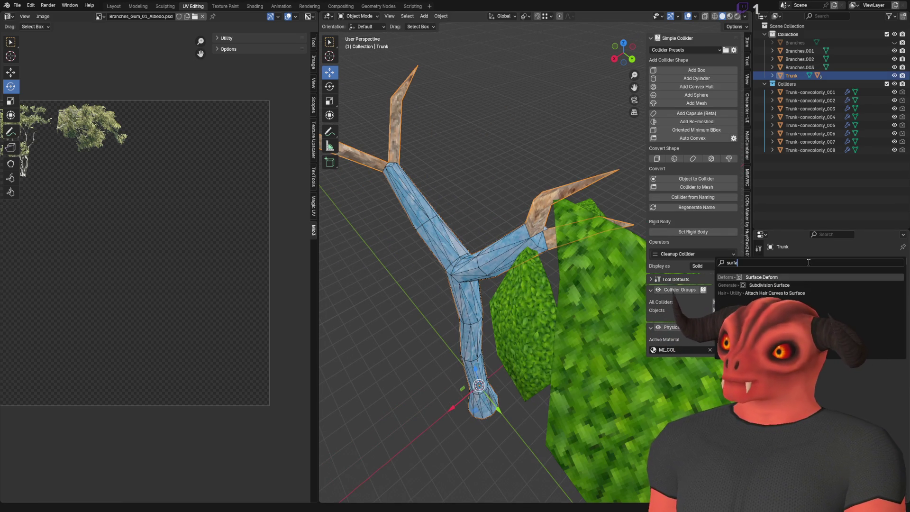
{"action": "key", "text": "BackSpace"}
{"action": "type", "text": "catt"}
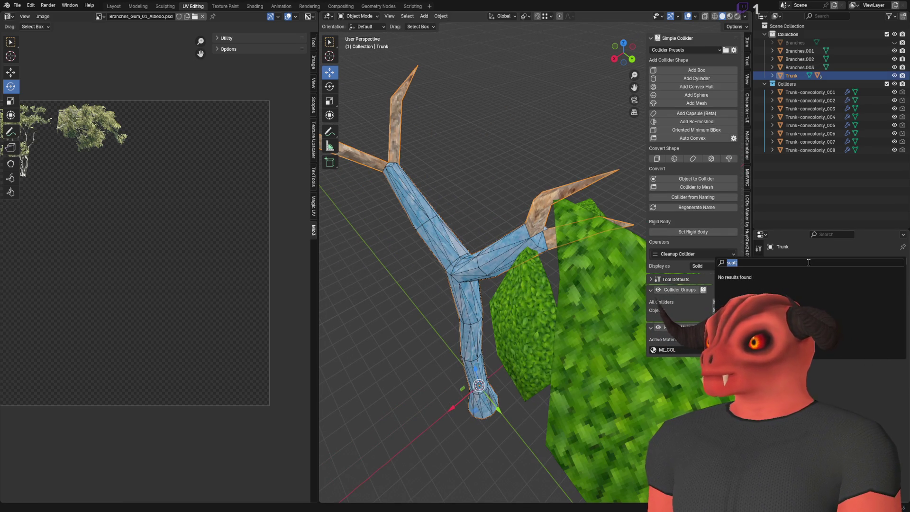
{"action": "key", "text": "BackSpace"}
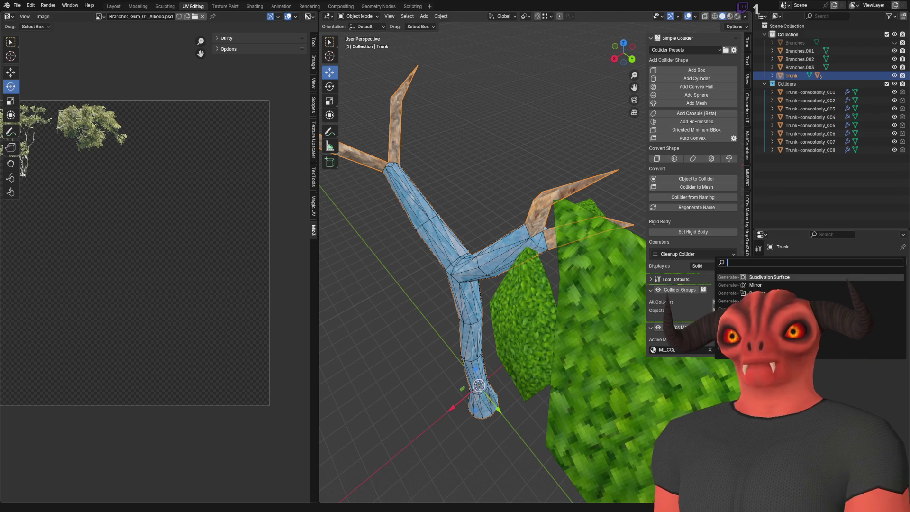
{"action": "type", "text": "surface"}
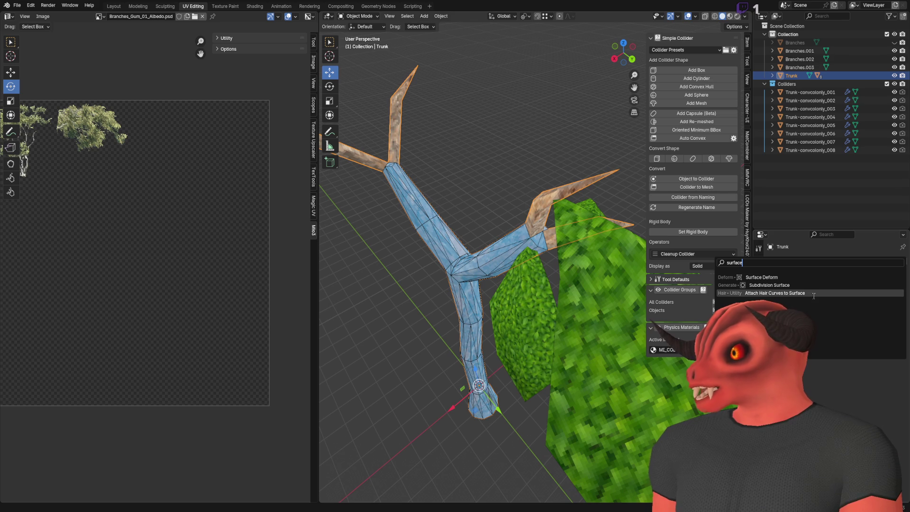
- Add an Attach Hair Curves to Surface modifier using Trunk and the UVMap UV map
{"action": "left_click", "coordinate": [813, 294]}
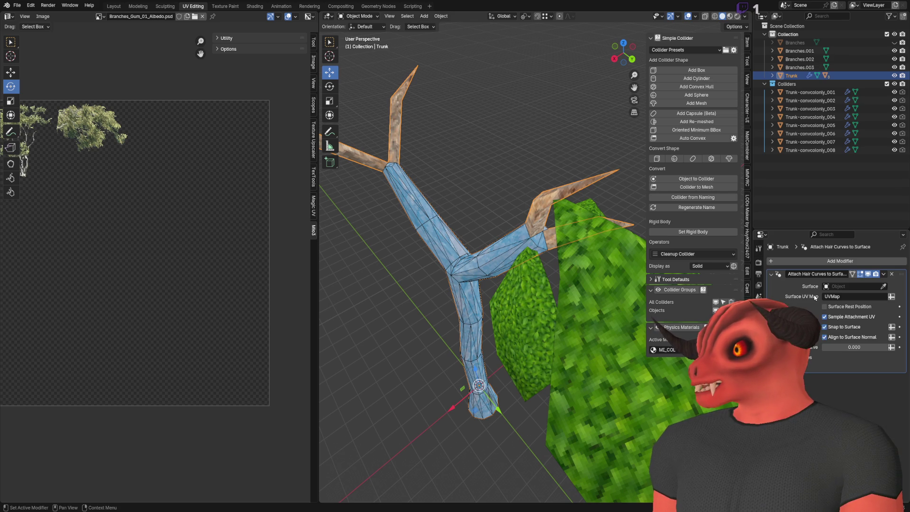
{"action": "left_click", "coordinate": [883, 286]}
{"action": "left_click", "coordinate": [599, 187]}
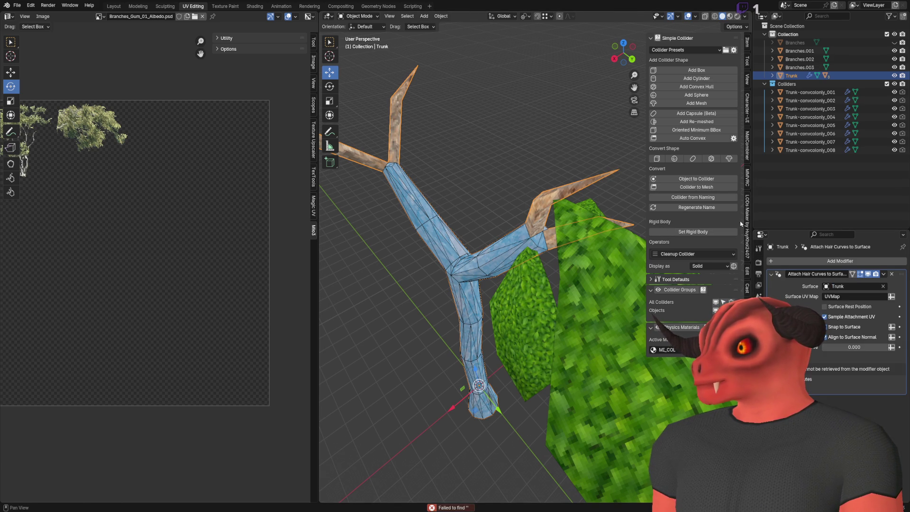
{"action": "left_click", "coordinate": [851, 297]}
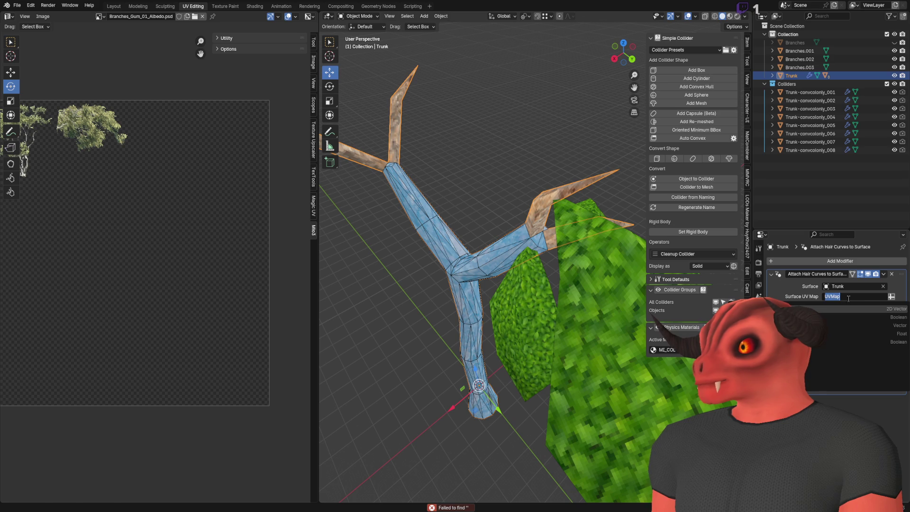
{"action": "key", "text": "Return"}
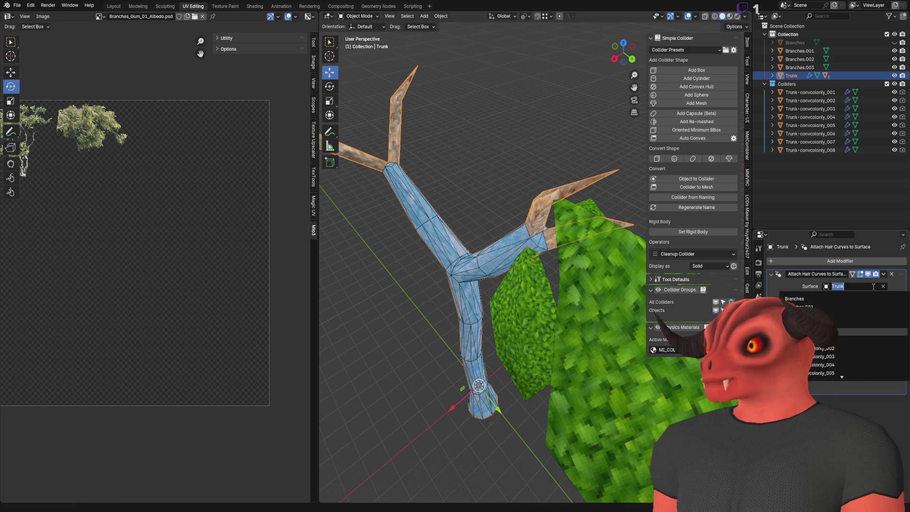
- Retarget the surface to Branches.001, then delete the hair curves modifier and reopen Add Modifier
{"action": "left_click", "coordinate": [883, 286]}
{"action": "left_click", "coordinate": [882, 286]}
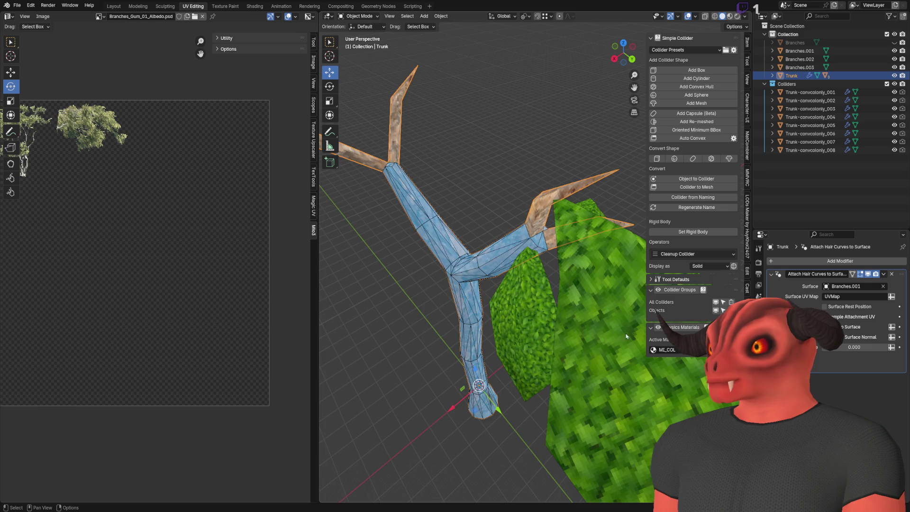
{"action": "left_click", "coordinate": [633, 333]}
{"action": "left_click", "coordinate": [541, 291]}
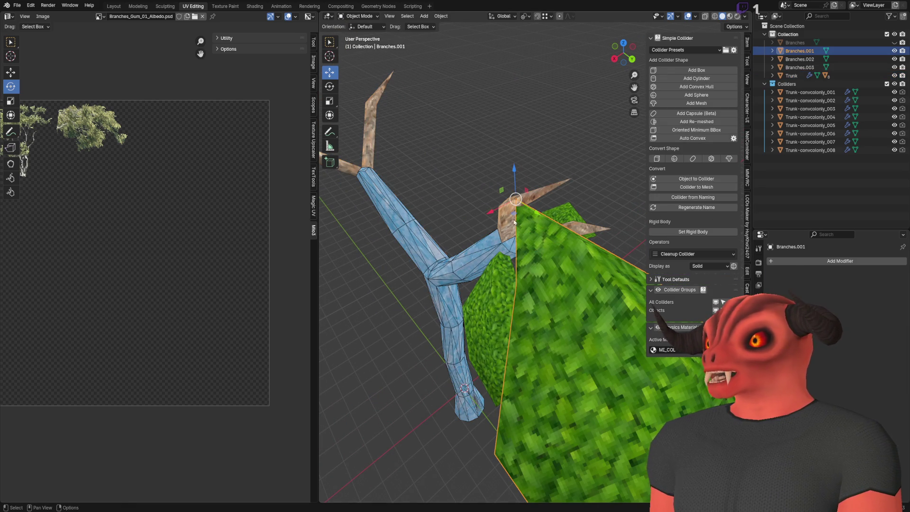
{"action": "key", "text": "ctrl+z"}
{"action": "left_click", "coordinate": [891, 274]}
{"action": "left_click", "coordinate": [882, 261]}
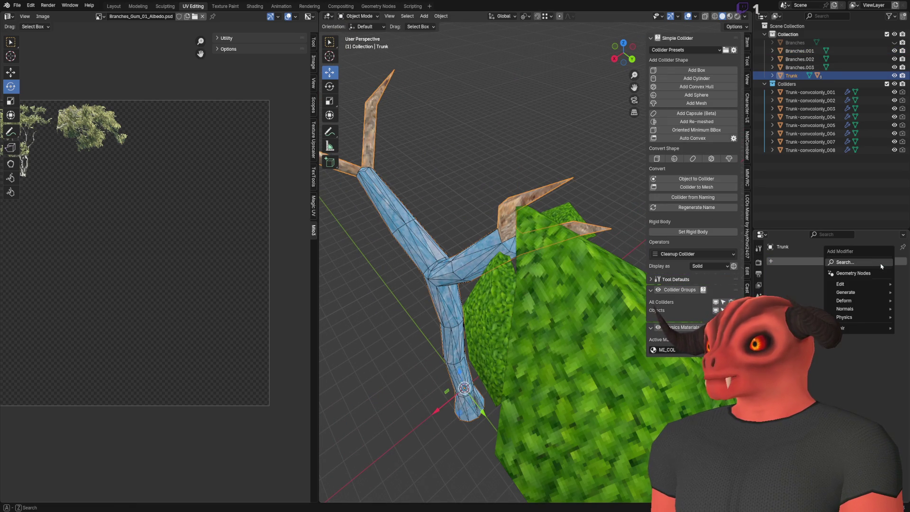
{"action": "mouse_move", "coordinate": [868, 297]}
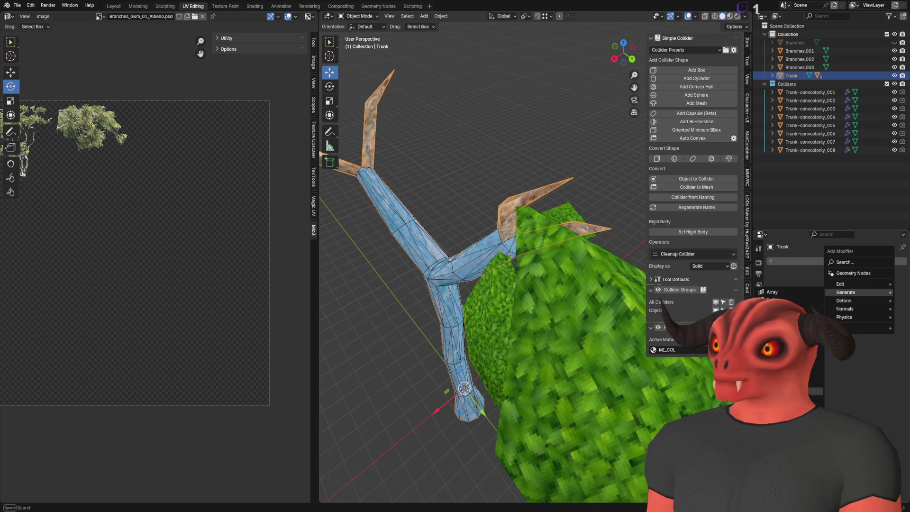
{"action": "left_click", "coordinate": [787, 378]}
{"action": "scroll", "coordinate": [496, 305], "scroll_direction": "up", "scroll_amount": 3}
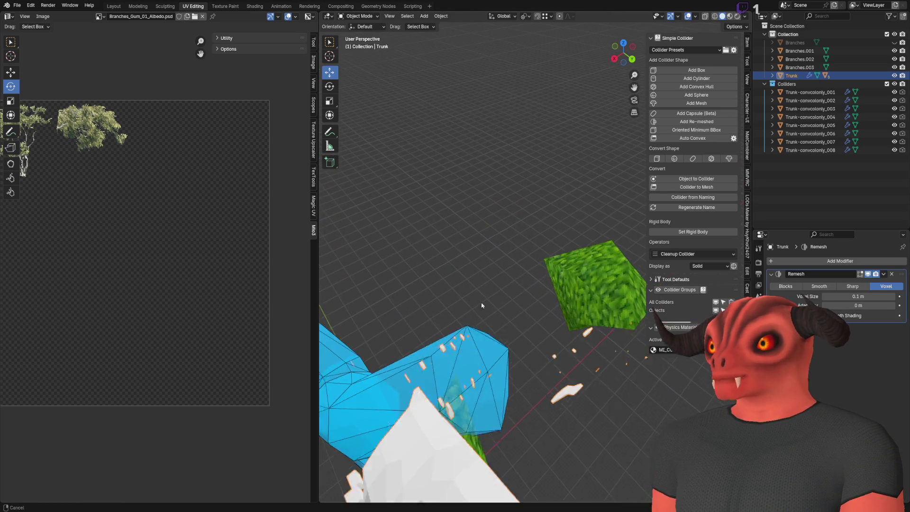
{"action": "scroll", "coordinate": [496, 305], "scroll_direction": "down", "scroll_amount": 5}
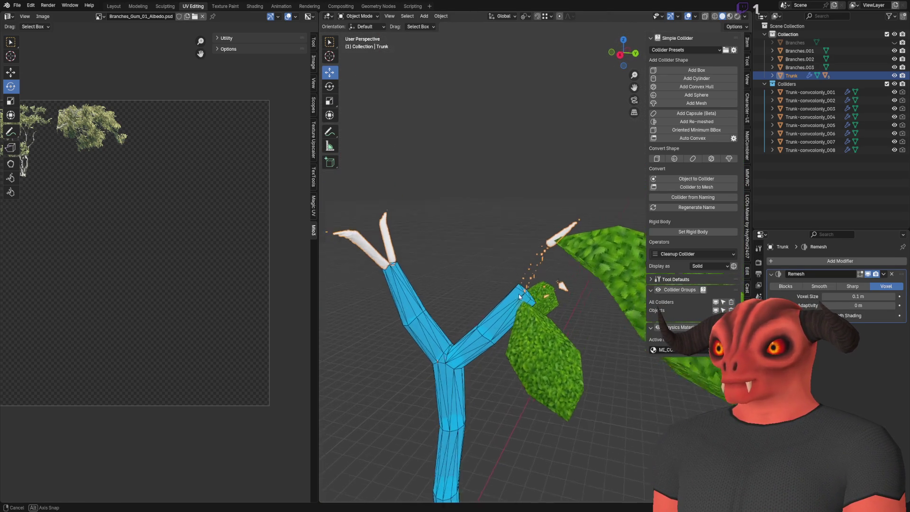
{"action": "left_click", "coordinate": [800, 286]}
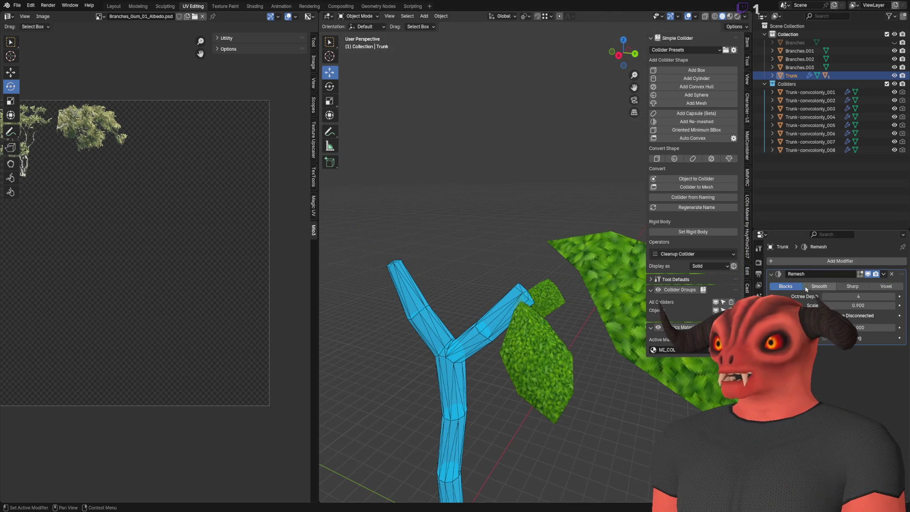
{"action": "left_click", "coordinate": [848, 287]}
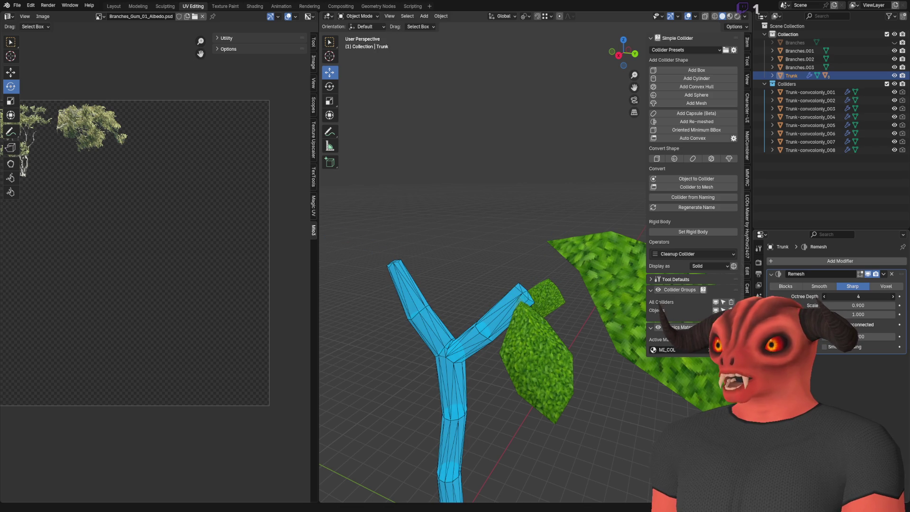
{"action": "left_click", "coordinate": [893, 296]}
{"action": "left_click", "coordinate": [893, 296]}
{"action": "scroll", "coordinate": [569, 280], "scroll_direction": "up", "scroll_amount": 6}
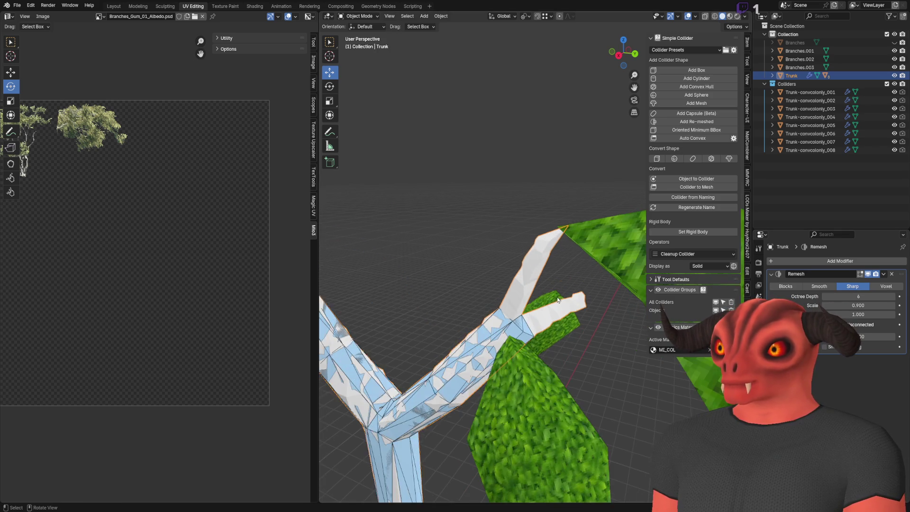
{"action": "mouse_move", "coordinate": [569, 277]}
{"action": "left_mouse_down"}
{"action": "mouse_move", "coordinate": [475, 257]}
{"action": "mouse_move", "coordinate": [476, 293]}
{"action": "mouse_move", "coordinate": [561, 266]}
{"action": "mouse_move", "coordinate": [516, 266]}
{"action": "mouse_move", "coordinate": [529, 292]}
{"action": "mouse_move", "coordinate": [755, 283]}
{"action": "left_mouse_up"}
{"action": "left_click", "coordinate": [885, 286]}
{"action": "mouse_move", "coordinate": [862, 292]}
{"action": "left_mouse_down"}
{"action": "mouse_move", "coordinate": [890, 292]}
{"action": "mouse_move", "coordinate": [862, 299]}
{"action": "left_mouse_up"}
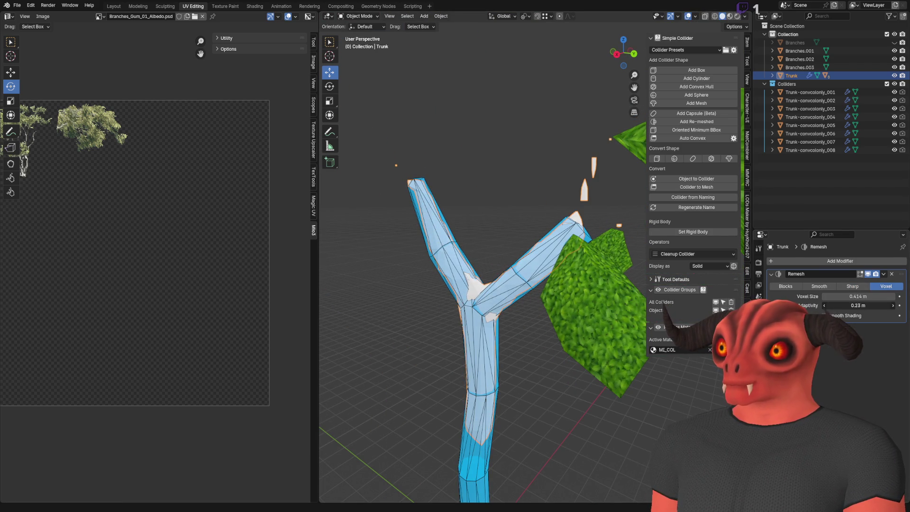
{"action": "mouse_move", "coordinate": [855, 300]}
{"action": "left_mouse_down"}
{"action": "mouse_move", "coordinate": [828, 300]}
{"action": "mouse_move", "coordinate": [854, 300]}
{"action": "left_mouse_up"}
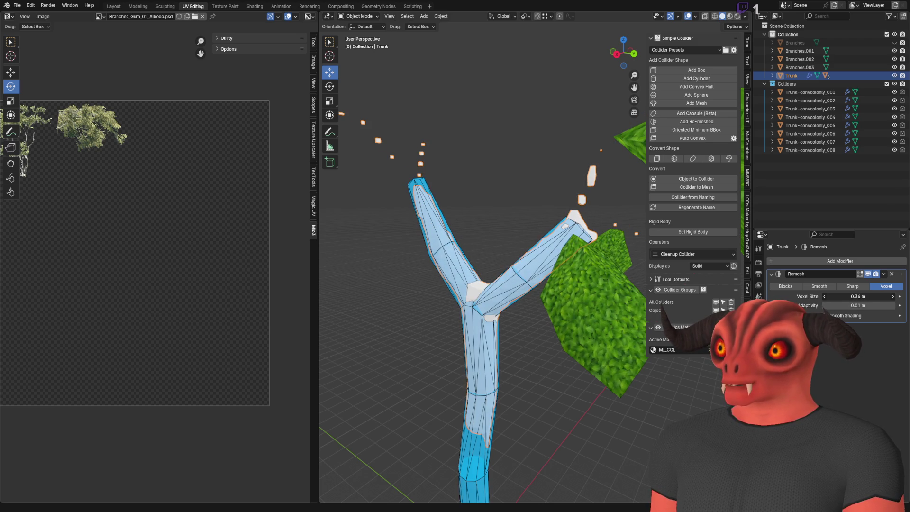
{"action": "left_click_drag", "start_coordinate": [493, 272], "coordinate": [545, 265]}
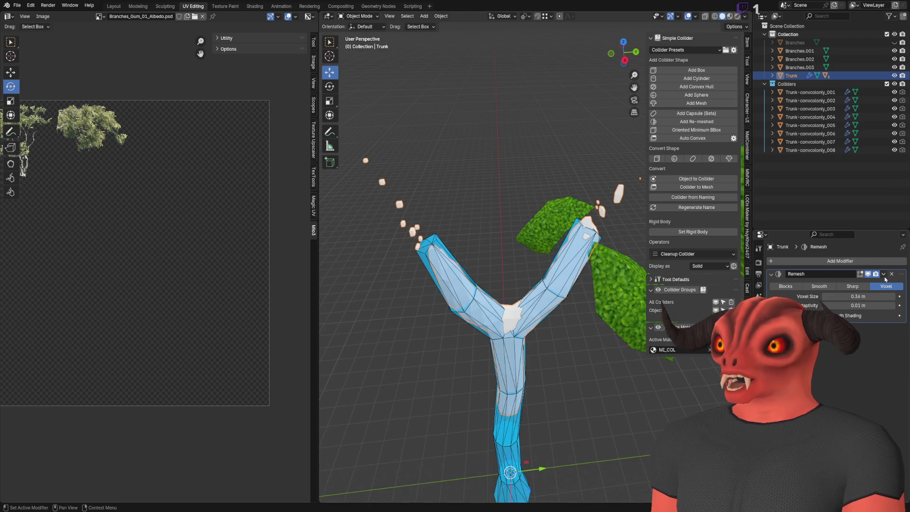
{"action": "left_click", "coordinate": [893, 274]}
{"action": "left_click", "coordinate": [865, 263]}
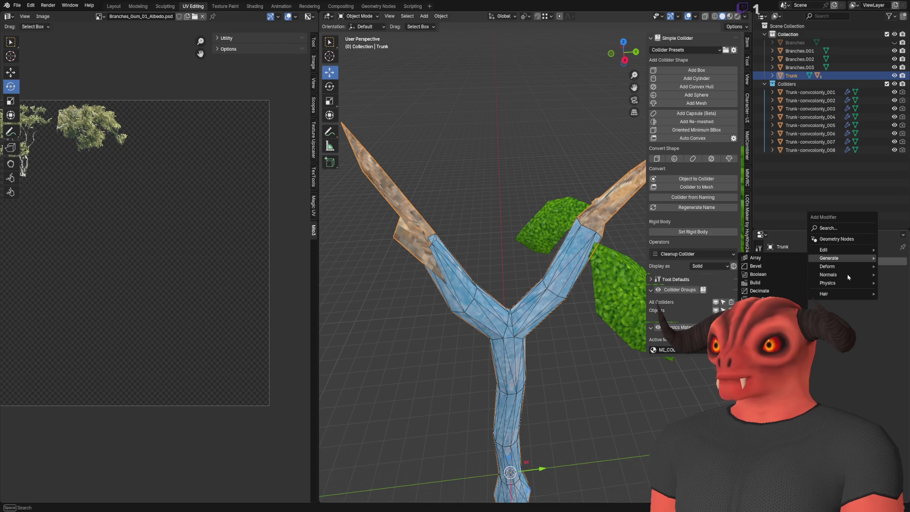
- Browse the Generate, Deform and Physics modifier submenus and dismiss them without adding anything
{"action": "mouse_move", "coordinate": [833, 286]}
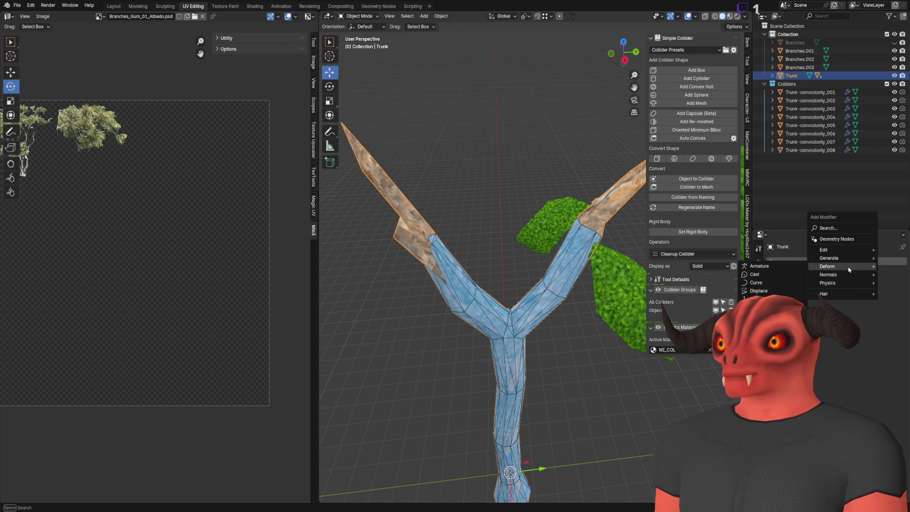
{"action": "mouse_move", "coordinate": [847, 261]}
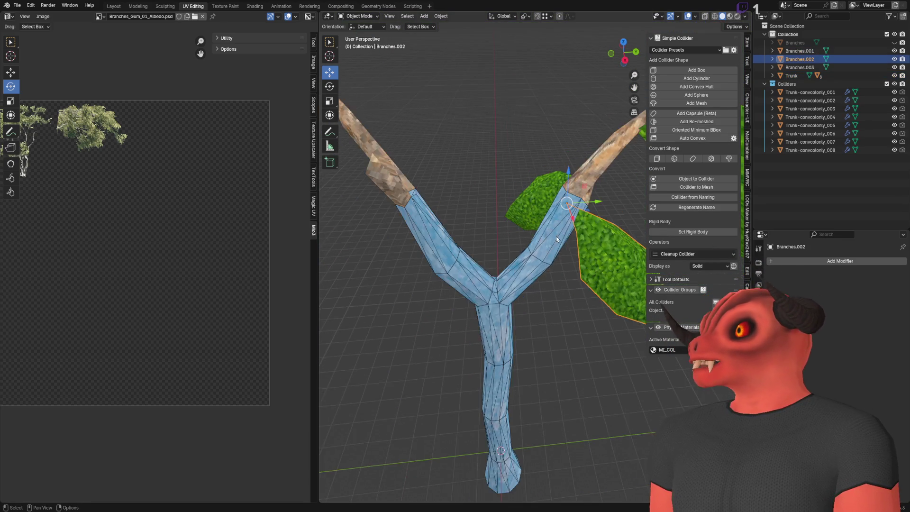
- Make two rotated copies of the Branches.002 leaf clump along the branch
{"action": "left_click", "coordinate": [524, 362]}
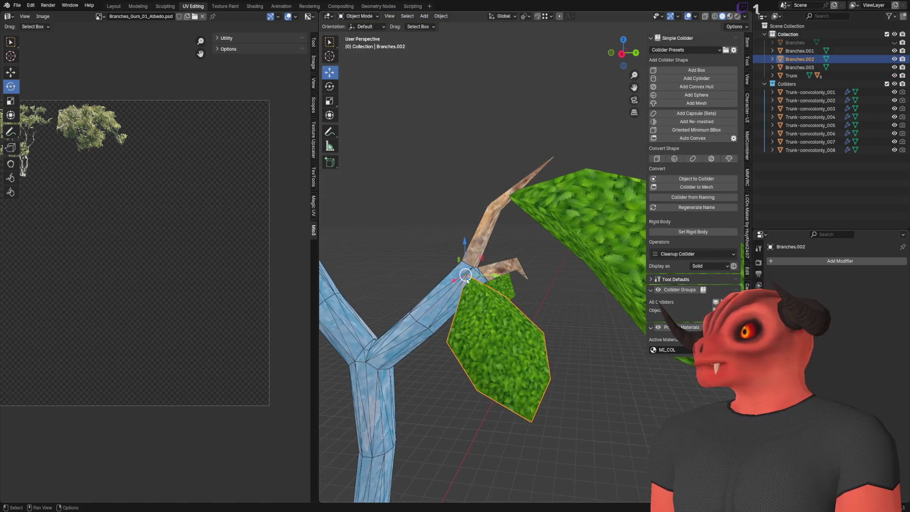
{"action": "key", "text": "shift+d"}
{"action": "left_click", "coordinate": [342, 180]}
{"action": "left_click", "coordinate": [330, 87]}
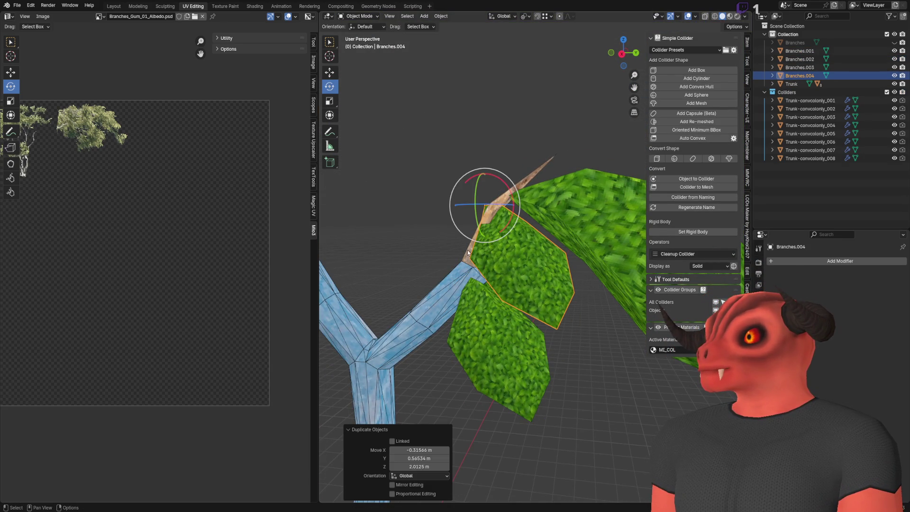
{"action": "mouse_move", "coordinate": [468, 211]}
{"action": "left_mouse_down"}
{"action": "mouse_move", "coordinate": [451, 205]}
{"action": "mouse_move", "coordinate": [442, 268]}
{"action": "mouse_move", "coordinate": [481, 223]}
{"action": "mouse_move", "coordinate": [484, 197]}
{"action": "left_mouse_up"}
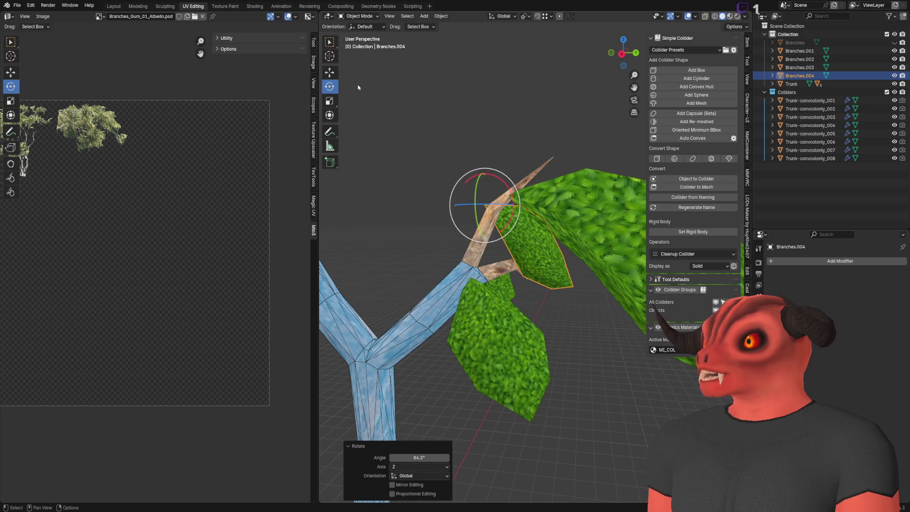
{"action": "left_click", "coordinate": [329, 73]}
{"action": "key", "text": "shift+d"}
{"action": "left_click", "coordinate": [587, 204]}
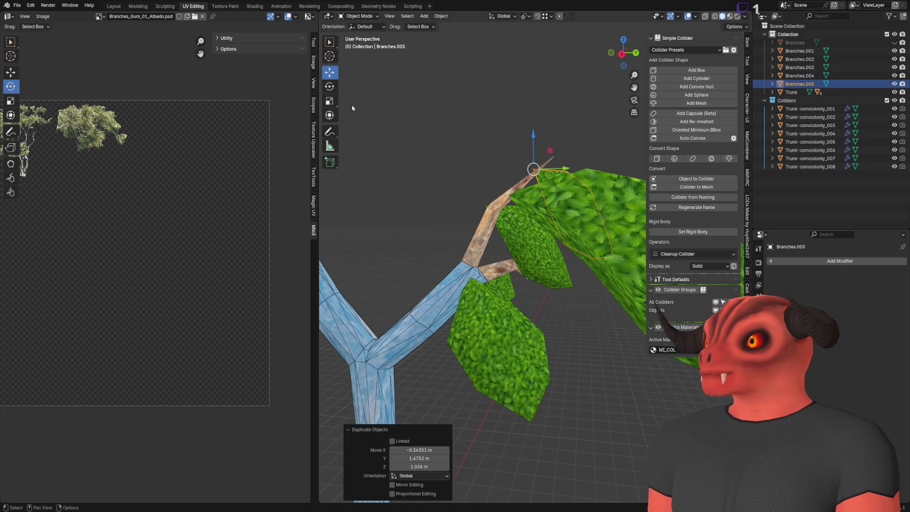
{"action": "left_click", "coordinate": [330, 86]}
{"action": "left_click_drag", "start_coordinate": [533, 169], "coordinate": [344, 79]}
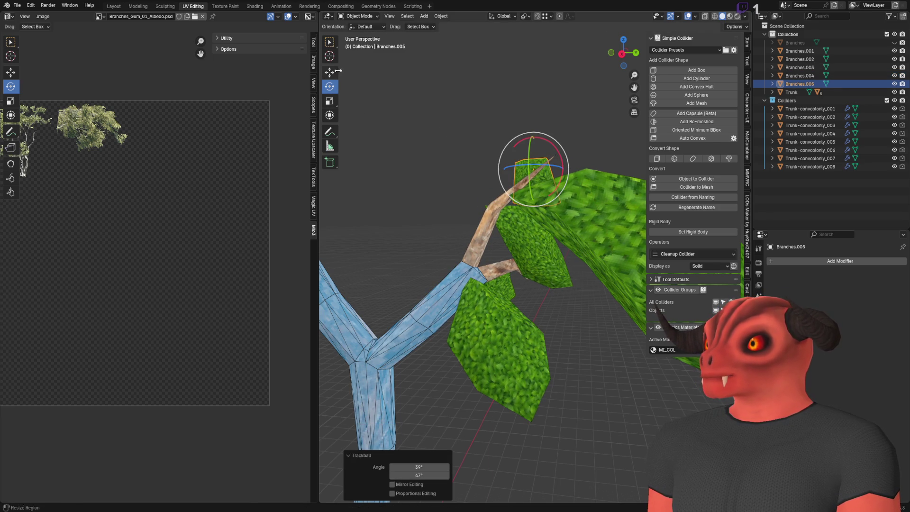
{"action": "left_click", "coordinate": [545, 97]}
{"action": "mouse_move", "coordinate": [545, 97]}
{"action": "left_mouse_down"}
{"action": "mouse_move", "coordinate": [502, 189]}
{"action": "mouse_move", "coordinate": [406, 199]}
{"action": "mouse_move", "coordinate": [486, 235]}
{"action": "mouse_move", "coordinate": [545, 222]}
{"action": "left_mouse_up"}
- Lower the Branches.005 leaf clump along its branch and shift it along X
{"action": "left_click", "coordinate": [486, 234]}
{"action": "left_click", "coordinate": [474, 143]}
{"action": "left_click_drag", "start_coordinate": [473, 143], "coordinate": [467, 208]}
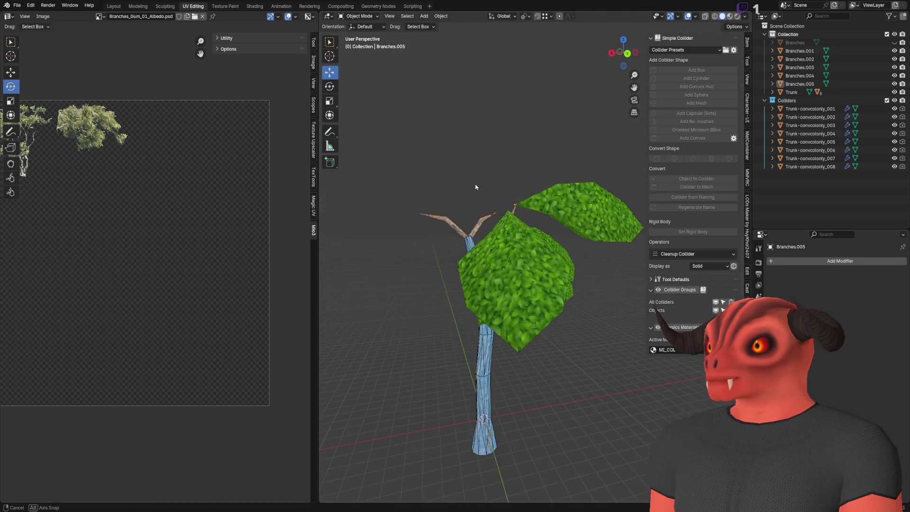
{"action": "scroll", "coordinate": [468, 207], "scroll_direction": "up", "scroll_amount": 5}
{"action": "scroll", "coordinate": [467, 210], "scroll_direction": "down", "scroll_amount": 5}
{"action": "left_click", "coordinate": [521, 189]}
{"action": "left_click_drag", "start_coordinate": [539, 160], "coordinate": [534, 185]}
{"action": "left_click", "coordinate": [412, 213]}
{"action": "left_click_drag", "start_coordinate": [412, 213], "coordinate": [400, 221]}
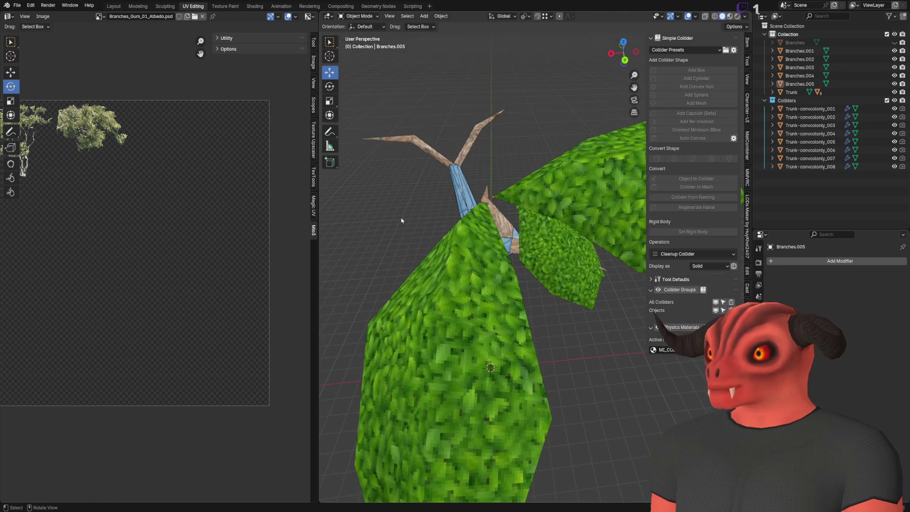
{"action": "left_click", "coordinate": [532, 197]}
{"action": "key", "text": "g"}
{"action": "key", "text": "x"}
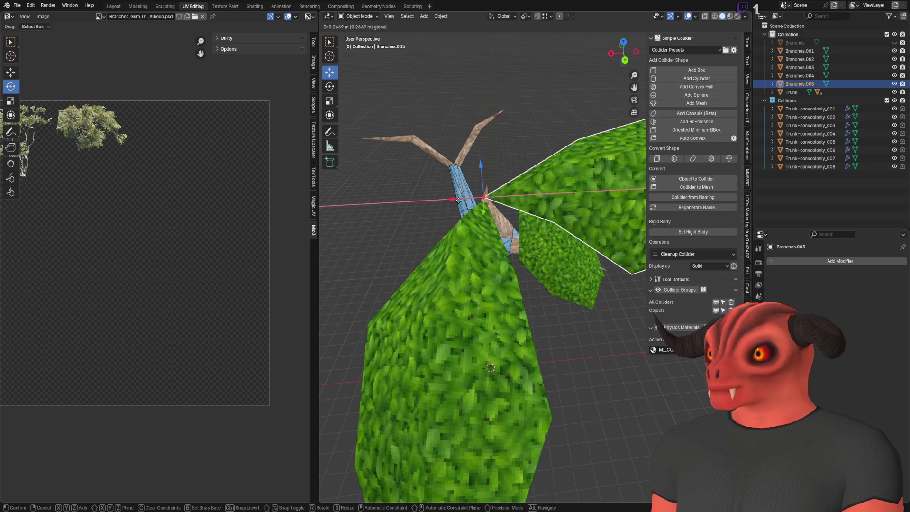
{"action": "key", "text": "Return"}
{"action": "left_click", "coordinate": [366, 202]}
{"action": "mouse_move", "coordinate": [366, 203]}
{"action": "left_mouse_down"}
{"action": "mouse_move", "coordinate": [531, 247]}
{"action": "mouse_move", "coordinate": [493, 241]}
{"action": "mouse_move", "coordinate": [554, 203]}
{"action": "left_mouse_up"}
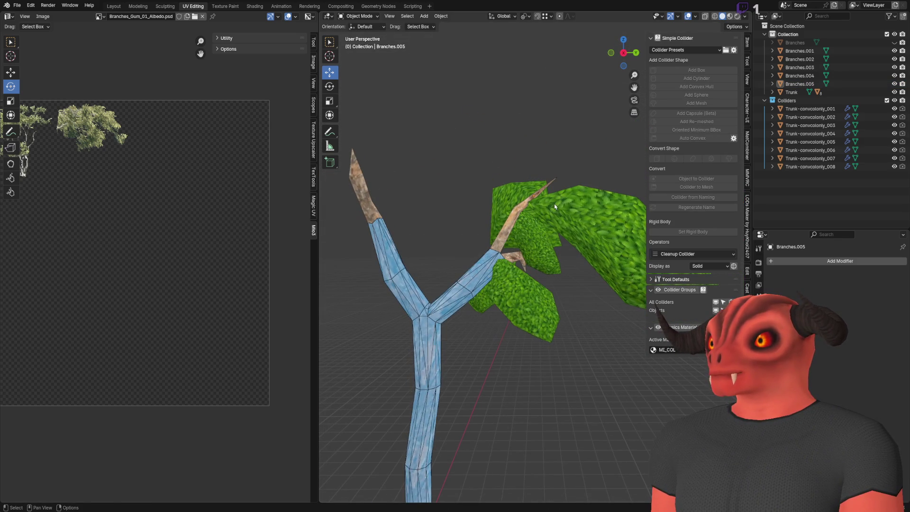
- Duplicate Branches.002 as the new Branches.006 leaf clump toward the upper branch
{"action": "left_click", "coordinate": [530, 274]}
{"action": "mouse_move", "coordinate": [536, 247]}
{"action": "left_mouse_down"}
{"action": "mouse_move", "coordinate": [496, 302]}
{"action": "mouse_move", "coordinate": [531, 247]}
{"action": "left_mouse_up"}
{"action": "key", "text": "shift+d"}
{"action": "left_click", "coordinate": [540, 218]}
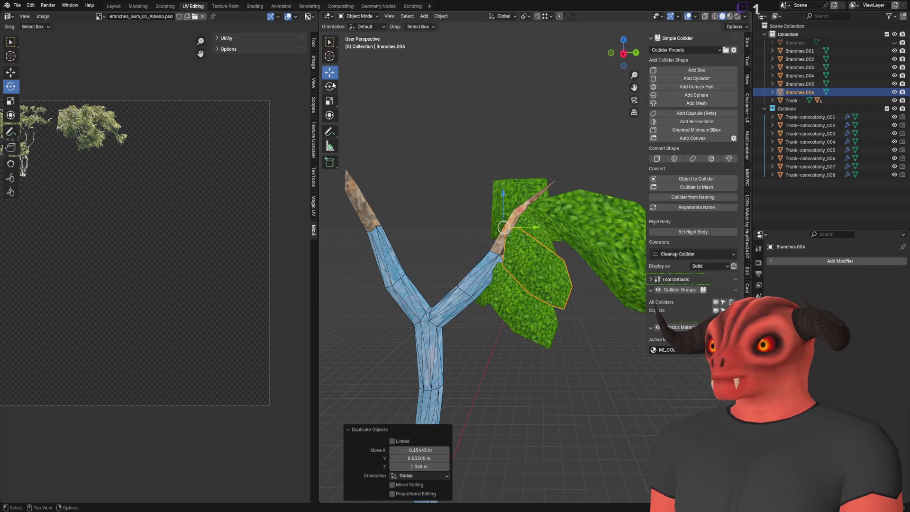
- Tilt Branches.006 about 41° around X, stretch it to about double width, and shift it along X
{"action": "key", "text": "r"}
{"action": "key", "text": "r"}
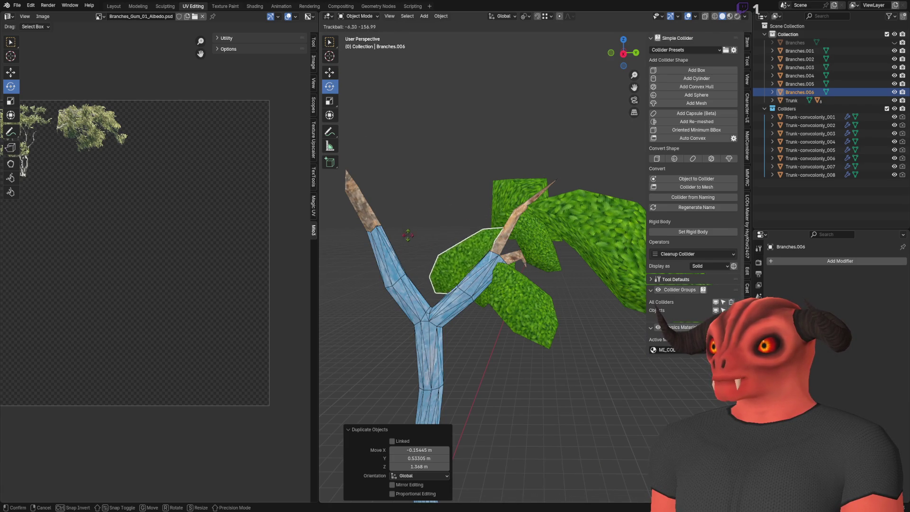
{"action": "left_click", "coordinate": [492, 240]}
{"action": "mouse_move", "coordinate": [526, 214]}
{"action": "left_mouse_down"}
{"action": "mouse_move", "coordinate": [505, 236]}
{"action": "mouse_move", "coordinate": [498, 220]}
{"action": "mouse_move", "coordinate": [474, 213]}
{"action": "mouse_move", "coordinate": [419, 227]}
{"action": "mouse_move", "coordinate": [464, 282]}
{"action": "mouse_move", "coordinate": [455, 265]}
{"action": "left_mouse_up"}
{"action": "key", "text": "r"}
{"action": "key", "text": "r"}
{"action": "key", "text": "Return"}
{"action": "left_click", "coordinate": [441, 206]}
{"action": "left_click", "coordinate": [450, 256]}
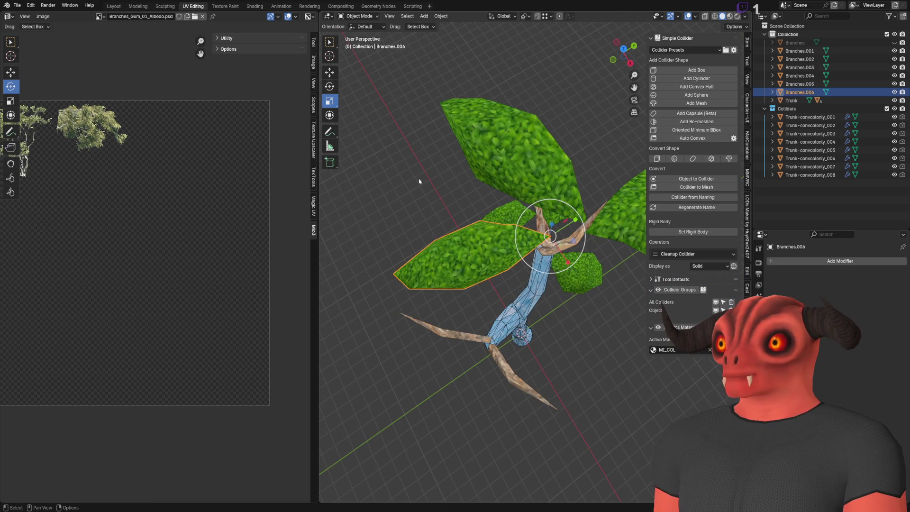
{"action": "mouse_move", "coordinate": [564, 264]}
{"action": "left_mouse_down"}
{"action": "mouse_move", "coordinate": [574, 270]}
{"action": "mouse_move", "coordinate": [537, 261]}
{"action": "left_mouse_up"}
{"action": "left_click_drag", "start_coordinate": [540, 230], "coordinate": [517, 237]}
{"action": "scroll", "coordinate": [504, 243], "scroll_direction": "up", "scroll_amount": 3}
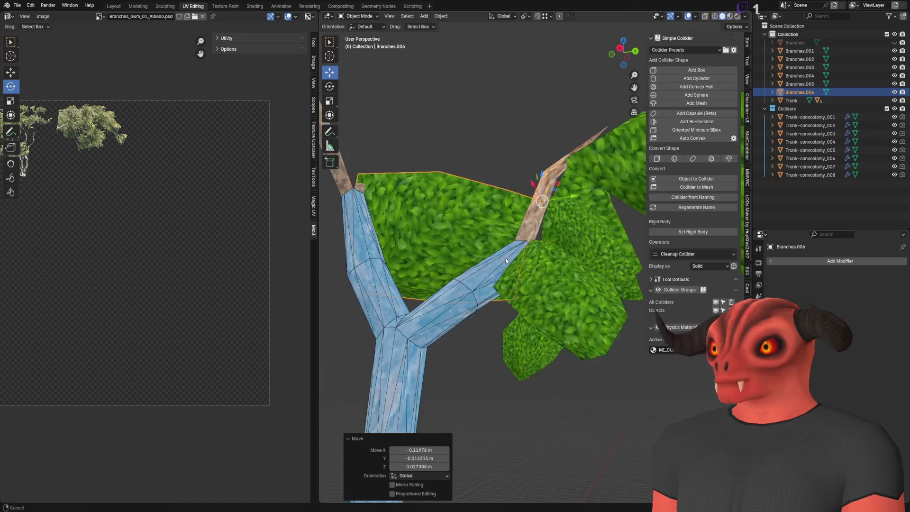
{"action": "scroll", "coordinate": [504, 243], "scroll_direction": "down", "scroll_amount": 5}
{"action": "mouse_move", "coordinate": [467, 134]}
{"action": "left_mouse_down"}
{"action": "mouse_move", "coordinate": [432, 185]}
{"action": "mouse_move", "coordinate": [482, 197]}
{"action": "left_mouse_up"}
{"action": "left_click_drag", "start_coordinate": [483, 231], "coordinate": [530, 296]}
- Duplicate the leaf as Branches.007, angle it outward, and move it onto the branch fork
{"action": "key", "text": "shift+d"}
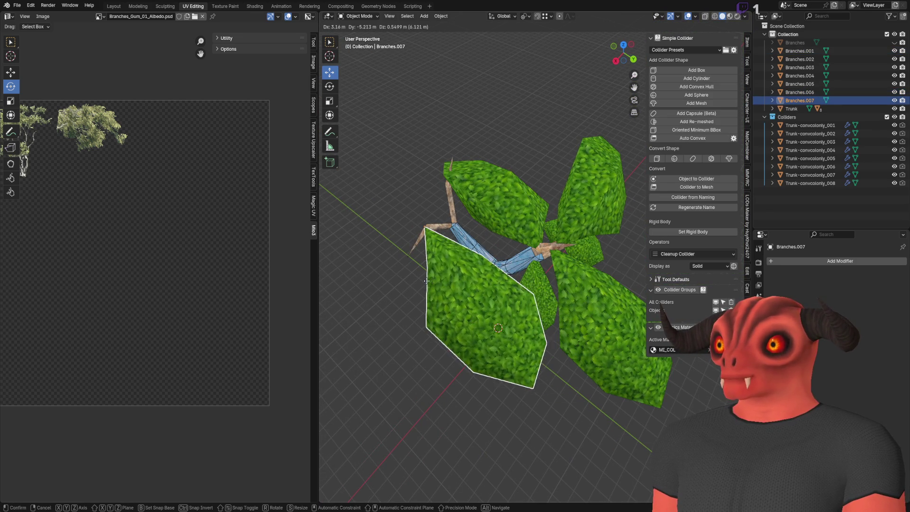
{"action": "left_click", "coordinate": [427, 281]}
{"action": "scroll", "coordinate": [479, 237], "scroll_direction": "up", "scroll_amount": 4}
{"action": "key", "text": "g"}
{"action": "left_click", "coordinate": [476, 164]}
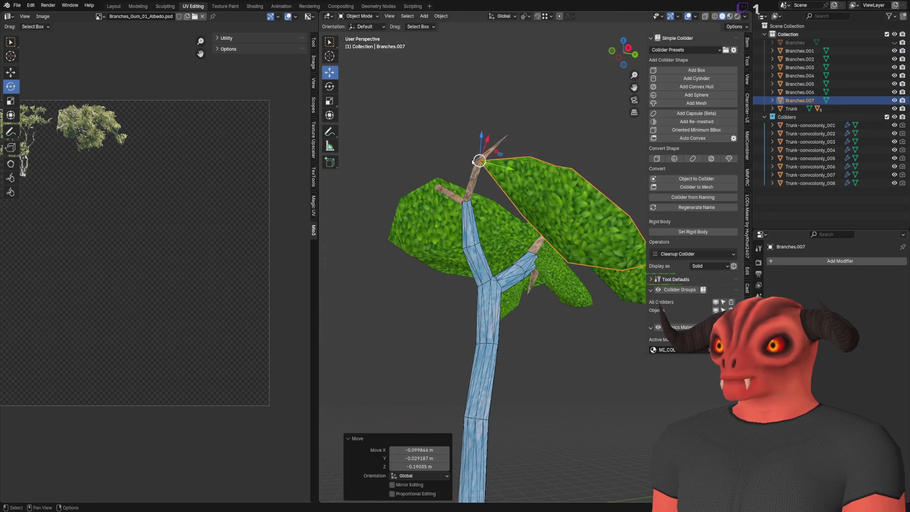
{"action": "left_click", "coordinate": [330, 86]}
{"action": "left_click_drag", "start_coordinate": [439, 182], "coordinate": [421, 151]}
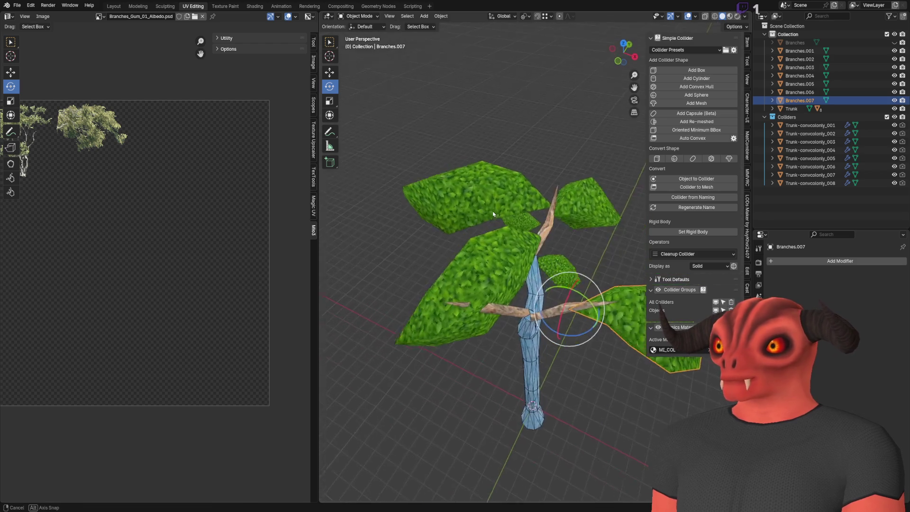
{"action": "scroll", "coordinate": [474, 190], "scroll_direction": "up", "scroll_amount": 5}
{"action": "left_click_drag", "start_coordinate": [512, 218], "coordinate": [550, 300]}
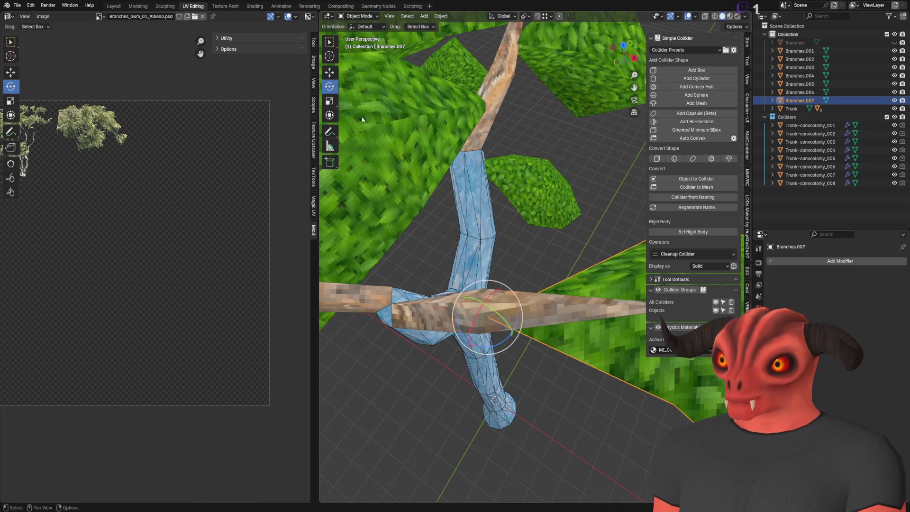
{"action": "left_click", "coordinate": [337, 76]}
{"action": "mouse_move", "coordinate": [511, 174]}
{"action": "left_mouse_down"}
{"action": "mouse_move", "coordinate": [498, 146]}
{"action": "mouse_move", "coordinate": [550, 238]}
{"action": "left_mouse_up"}
{"action": "left_click", "coordinate": [501, 167]}
{"action": "left_click", "coordinate": [479, 152]}
{"action": "scroll", "coordinate": [479, 152], "scroll_direction": "down", "scroll_amount": 4}
- Duplicate a leaf as Branches.008, rotate it, shrink it to 0.77, and move it onto the branch
{"action": "left_click", "coordinate": [552, 240]}
{"action": "key", "text": "shift+d"}
{"action": "left_click", "coordinate": [473, 284]}
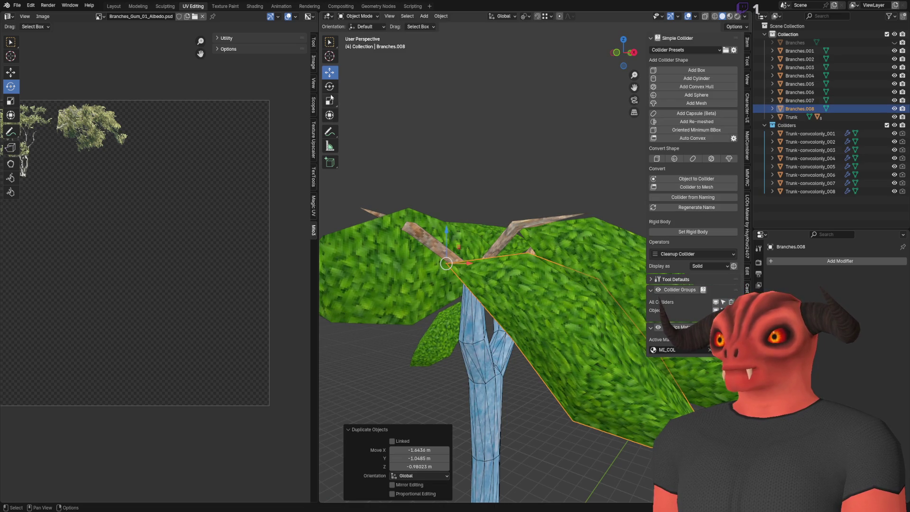
{"action": "key", "text": "r"}
{"action": "key", "text": "r"}
{"action": "left_click", "coordinate": [361, 140]}
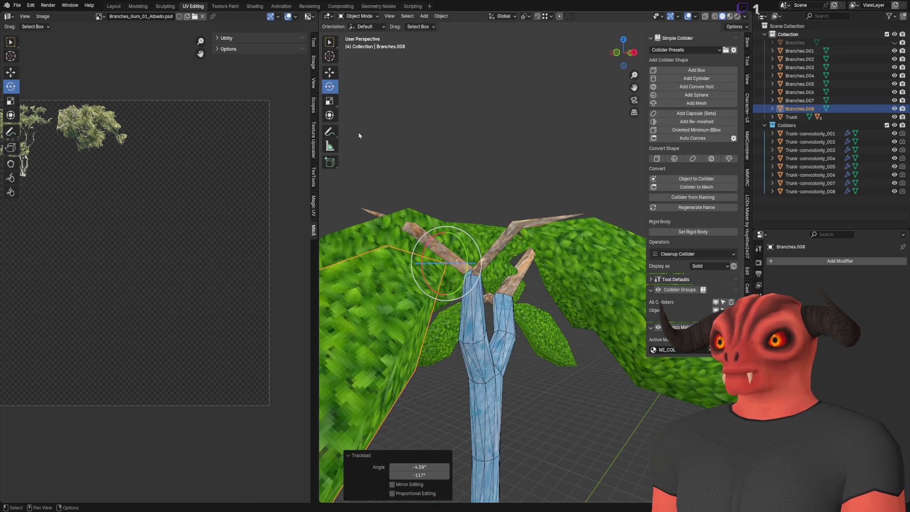
{"action": "key", "text": "s"}
{"action": "left_click", "coordinate": [457, 247]}
{"action": "left_click_drag", "start_coordinate": [446, 262], "coordinate": [427, 292]}
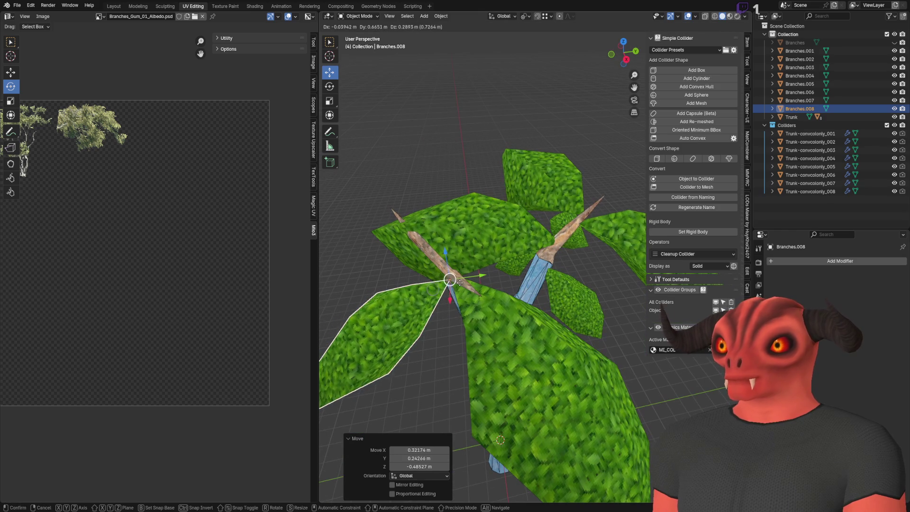
{"action": "left_click", "coordinate": [498, 180]}
{"action": "mouse_move", "coordinate": [498, 180]}
{"action": "left_mouse_down"}
{"action": "mouse_move", "coordinate": [532, 153]}
{"action": "mouse_move", "coordinate": [591, 142]}
{"action": "mouse_move", "coordinate": [502, 244]}
{"action": "left_mouse_up"}
{"action": "scroll", "coordinate": [501, 245], "scroll_direction": "up", "scroll_amount": 5}
{"action": "scroll", "coordinate": [501, 245], "scroll_direction": "down", "scroll_amount": 5}
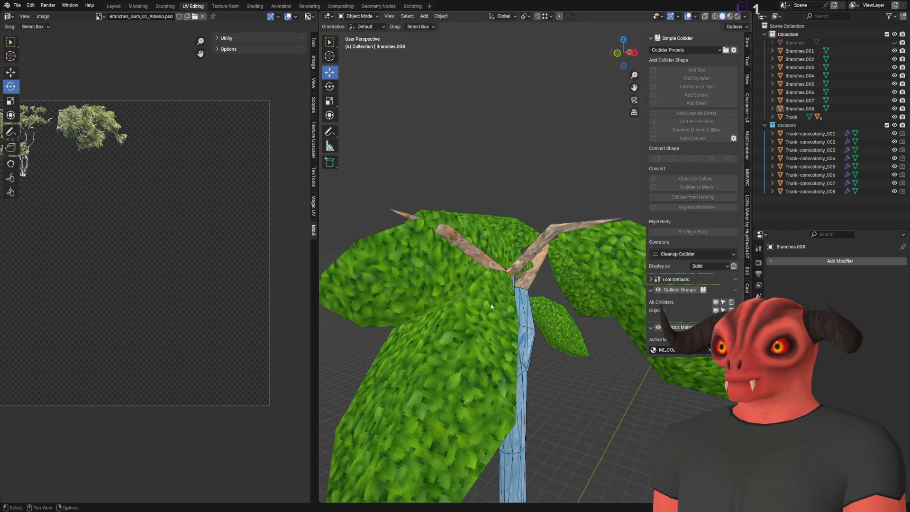
- Rotate the Branches.006 leaf clump by about -13.5 degrees
{"action": "left_click", "coordinate": [429, 242]}
{"action": "left_click_drag", "start_coordinate": [429, 242], "coordinate": [483, 360]}
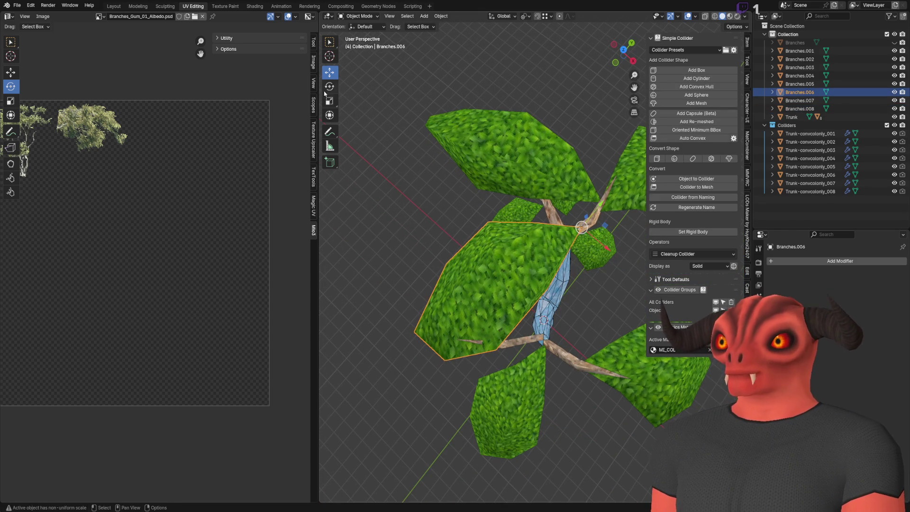
{"action": "key", "text": "e"}
{"action": "left_click_drag", "start_coordinate": [582, 258], "coordinate": [568, 265]}
- Duplicate it as Branches.009 up and to the right, rotate it, and scale it to 0.893
{"action": "key", "text": "shift+d"}
{"action": "left_click", "coordinate": [394, 261]}
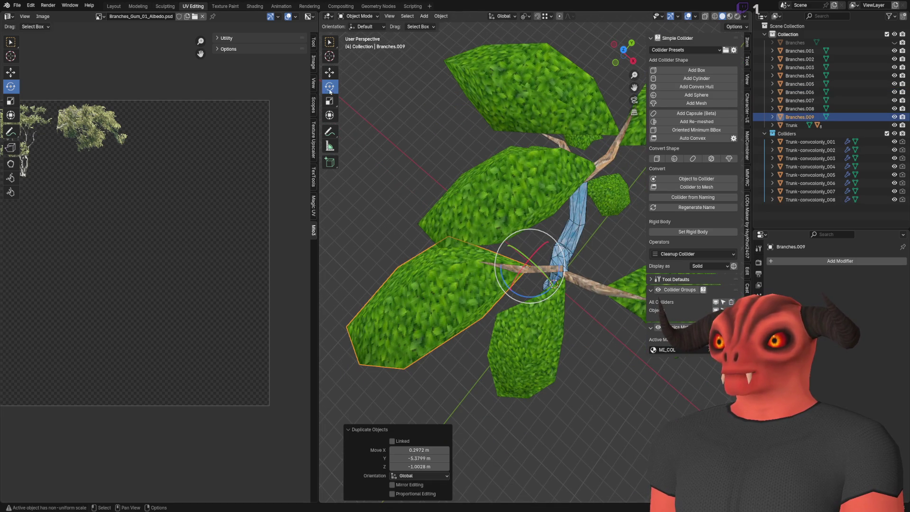
{"action": "key", "text": "r"}
{"action": "key", "text": "r"}
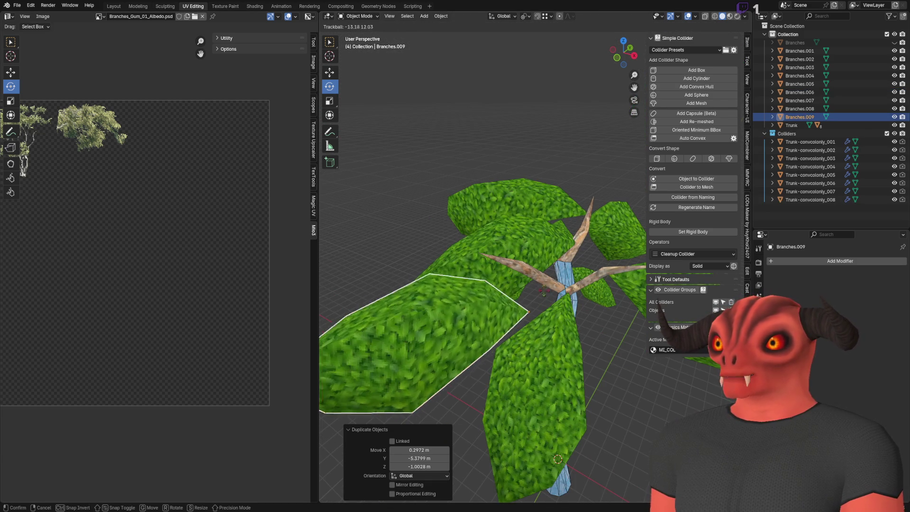
{"action": "left_click", "coordinate": [356, 126]}
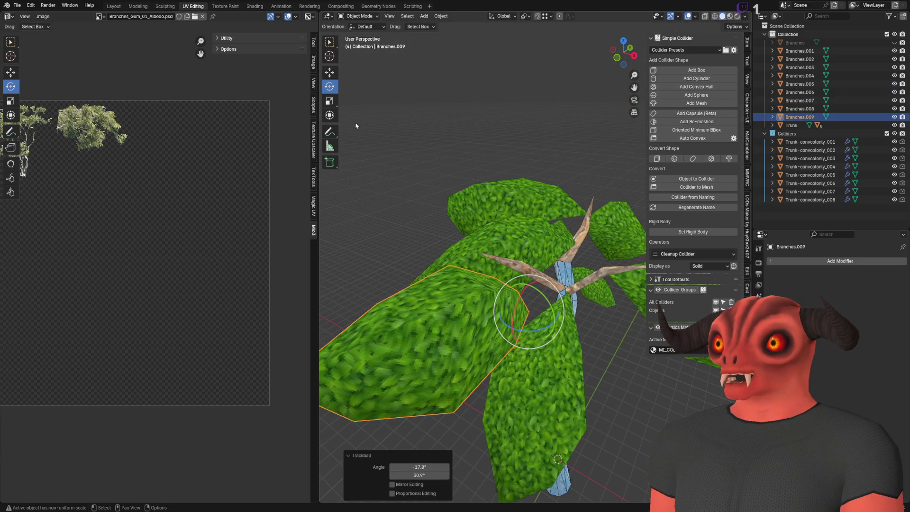
{"action": "key", "text": "s"}
{"action": "left_click", "coordinate": [550, 300]}
{"action": "left_click_drag", "start_coordinate": [360, 143], "coordinate": [492, 247]}
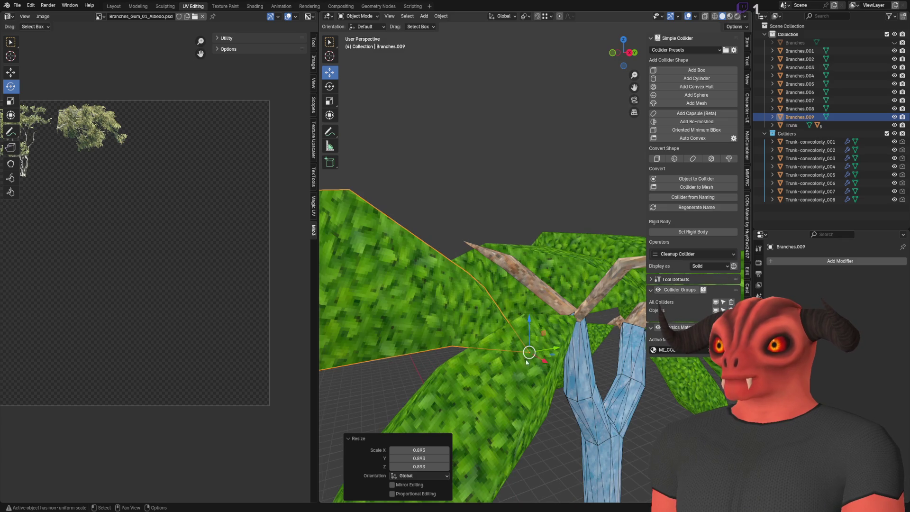
{"action": "scroll", "coordinate": [525, 363], "scroll_direction": "down", "scroll_amount": 3}
{"action": "left_click", "coordinate": [524, 169]}
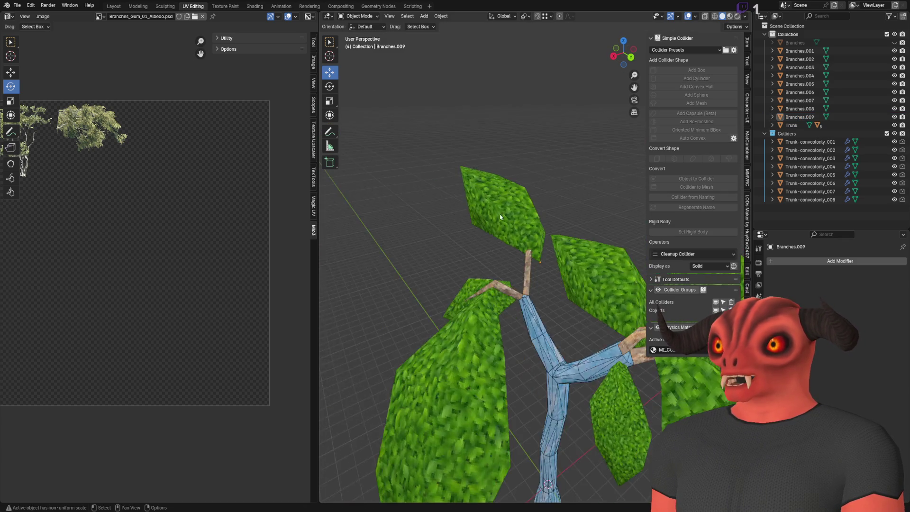
{"action": "scroll", "coordinate": [465, 203], "scroll_direction": "up", "scroll_amount": 2}
{"action": "left_click", "coordinate": [538, 261]}
{"action": "left_click", "coordinate": [539, 144]}
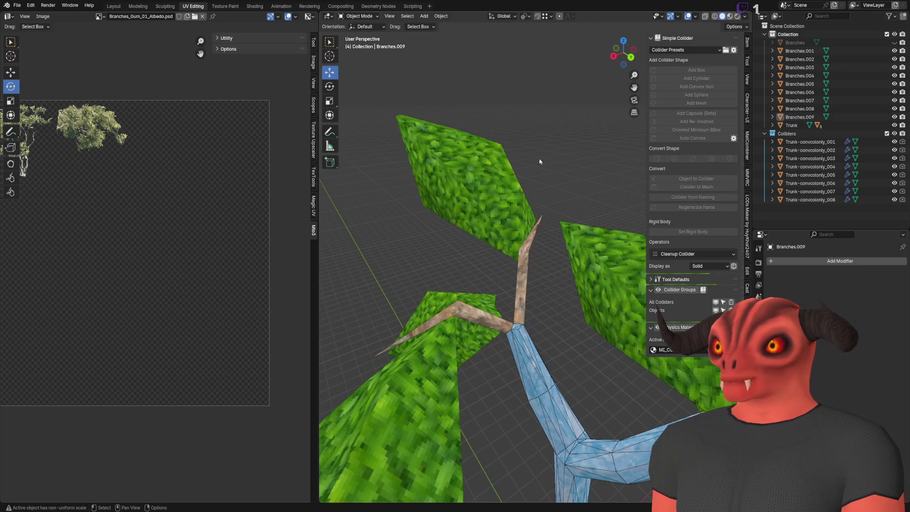
{"action": "scroll", "coordinate": [540, 145], "scroll_direction": "down", "scroll_amount": 5}
{"action": "mouse_move", "coordinate": [539, 250]}
{"action": "left_mouse_down"}
{"action": "mouse_move", "coordinate": [537, 168]}
{"action": "mouse_move", "coordinate": [587, 233]}
{"action": "mouse_move", "coordinate": [430, 259]}
{"action": "left_mouse_up"}
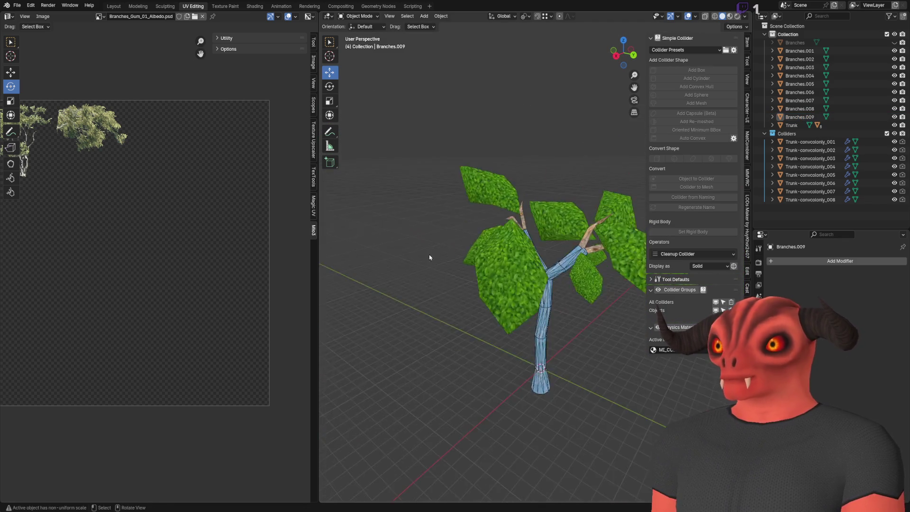
{"action": "scroll", "coordinate": [431, 259], "scroll_direction": "up", "scroll_amount": 4}
{"action": "scroll", "coordinate": [474, 251], "scroll_direction": "down", "scroll_amount": 3}
- Add Branches.010 tilted 29.2° around X on the branch, then select all leaf clumps Branches.001–010
{"action": "left_click", "coordinate": [539, 244]}
{"action": "scroll", "coordinate": [539, 244], "scroll_direction": "up", "scroll_amount": 1}
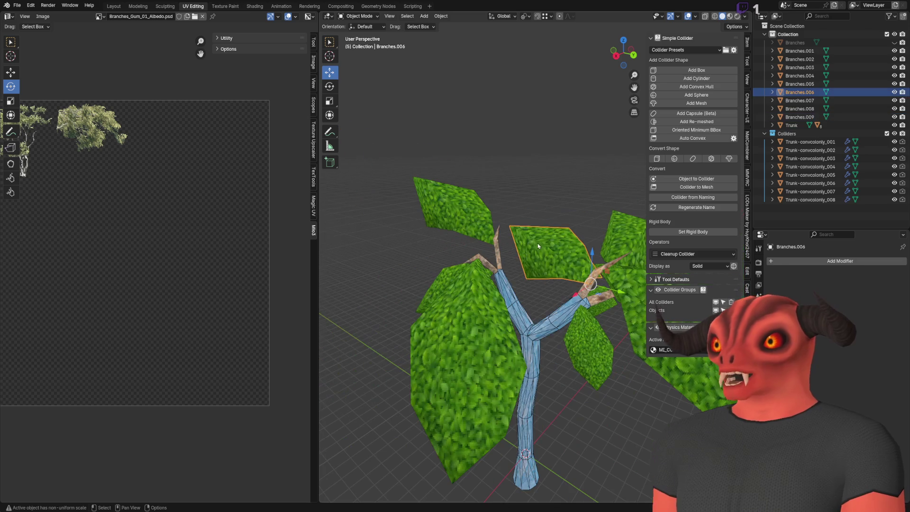
{"action": "key", "text": "shift+d"}
{"action": "left_click", "coordinate": [474, 323]}
{"action": "mouse_move", "coordinate": [474, 322]}
{"action": "left_mouse_down"}
{"action": "mouse_move", "coordinate": [549, 255]}
{"action": "mouse_move", "coordinate": [493, 323]}
{"action": "left_mouse_up"}
{"action": "scroll", "coordinate": [490, 219], "scroll_direction": "up", "scroll_amount": 8}
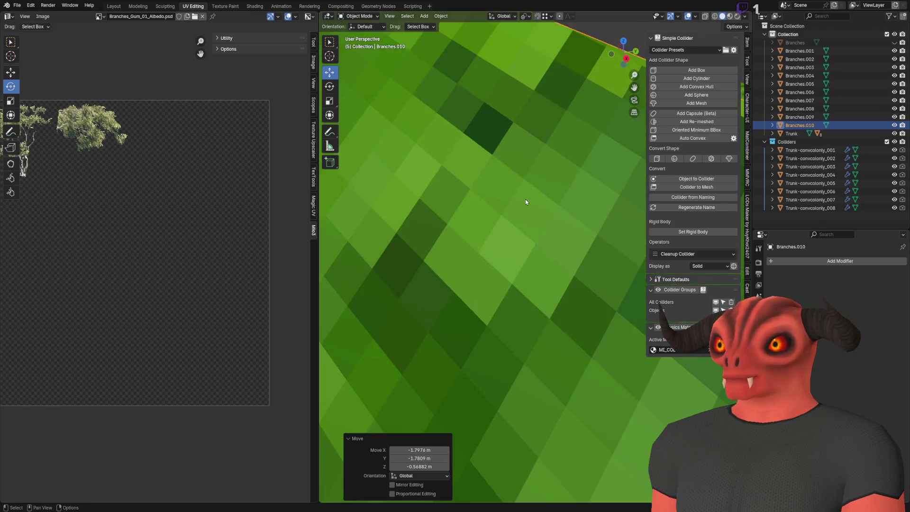
{"action": "scroll", "coordinate": [525, 201], "scroll_direction": "down", "scroll_amount": 6}
{"action": "left_click", "coordinate": [330, 86]}
{"action": "scroll", "coordinate": [517, 173], "scroll_direction": "up", "scroll_amount": 2}
{"action": "mouse_move", "coordinate": [517, 172]}
{"action": "left_mouse_down"}
{"action": "mouse_move", "coordinate": [535, 178]}
{"action": "mouse_move", "coordinate": [511, 166]}
{"action": "left_mouse_up"}
{"action": "left_click", "coordinate": [499, 177]}
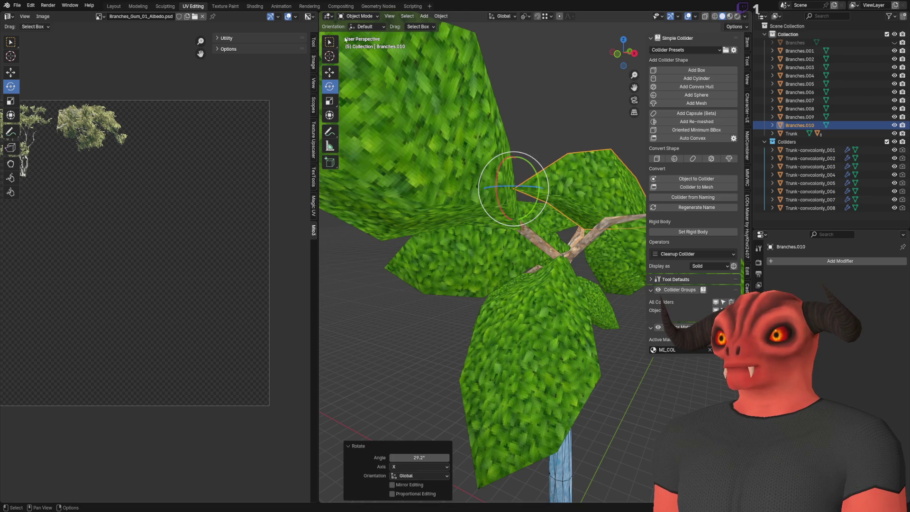
{"action": "left_click", "coordinate": [329, 72]}
{"action": "scroll", "coordinate": [474, 214], "scroll_direction": "up", "scroll_amount": 5}
{"action": "mouse_move", "coordinate": [459, 137]}
{"action": "left_mouse_down"}
{"action": "mouse_move", "coordinate": [461, 192]}
{"action": "mouse_move", "coordinate": [514, 102]}
{"action": "left_mouse_up"}
{"action": "scroll", "coordinate": [514, 101], "scroll_direction": "down", "scroll_amount": 5}
{"action": "left_click", "coordinate": [445, 90]}
{"action": "scroll", "coordinate": [455, 134], "scroll_direction": "down", "scroll_amount": 2}
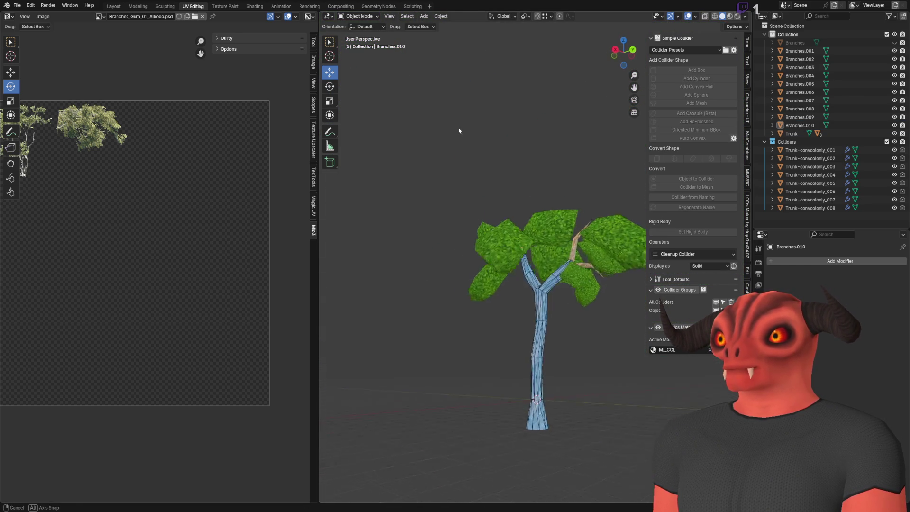
{"action": "mouse_move", "coordinate": [526, 135]}
{"action": "left_mouse_down"}
{"action": "mouse_move", "coordinate": [503, 257]}
{"action": "mouse_move", "coordinate": [462, 231]}
{"action": "mouse_move", "coordinate": [502, 228]}
{"action": "left_mouse_up"}
{"action": "scroll", "coordinate": [518, 192], "scroll_direction": "up", "scroll_amount": 5}
{"action": "scroll", "coordinate": [463, 232], "scroll_direction": "down", "scroll_amount": 5}
{"action": "scroll", "coordinate": [499, 229], "scroll_direction": "up", "scroll_amount": 4}
{"action": "scroll", "coordinate": [502, 227], "scroll_direction": "down", "scroll_amount": 3}
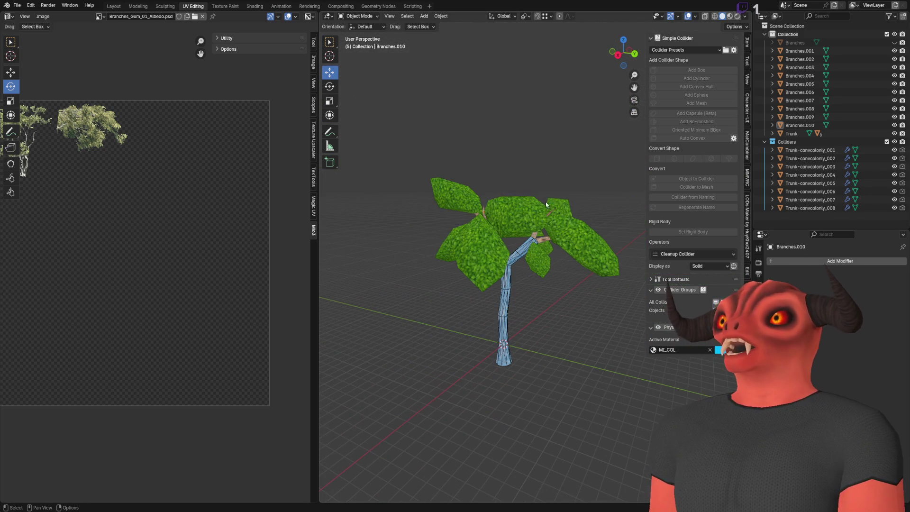
{"action": "left_click", "coordinate": [799, 125]}
{"action": "left_click", "coordinate": [800, 51], "text": "shift"}
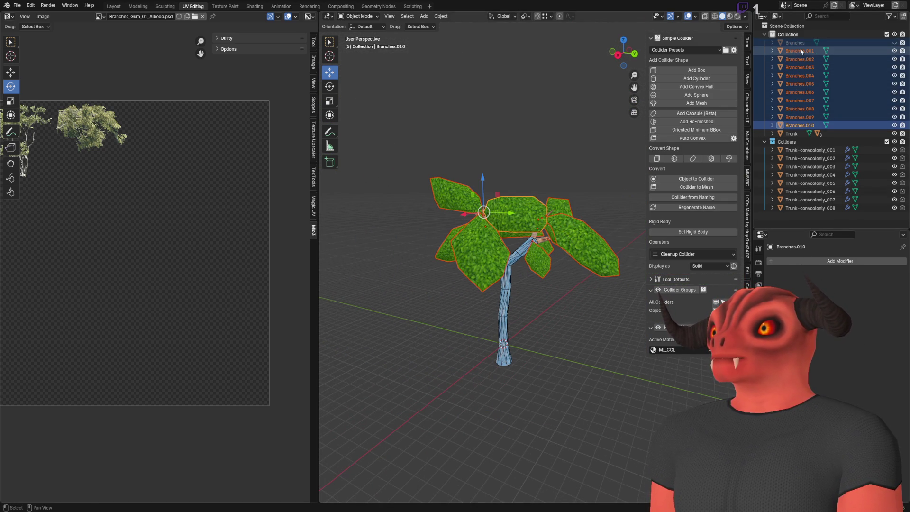
- Merge all ten leaf clumps into the single Branches.010 object
{"action": "left_click", "coordinate": [810, 127]}
{"action": "left_click", "coordinate": [800, 51], "text": "shift"}
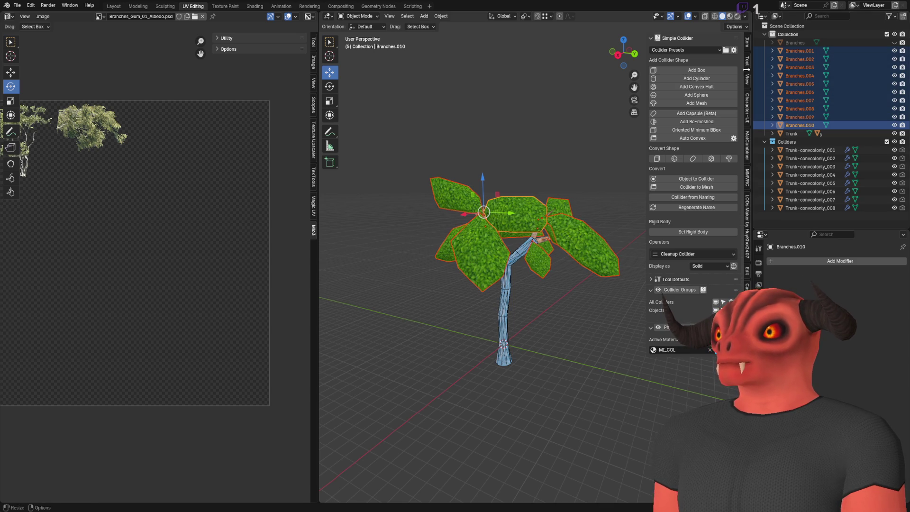
{"action": "key", "text": "ctrl+j"}
{"action": "scroll", "coordinate": [512, 142], "scroll_direction": "up", "scroll_amount": 5}
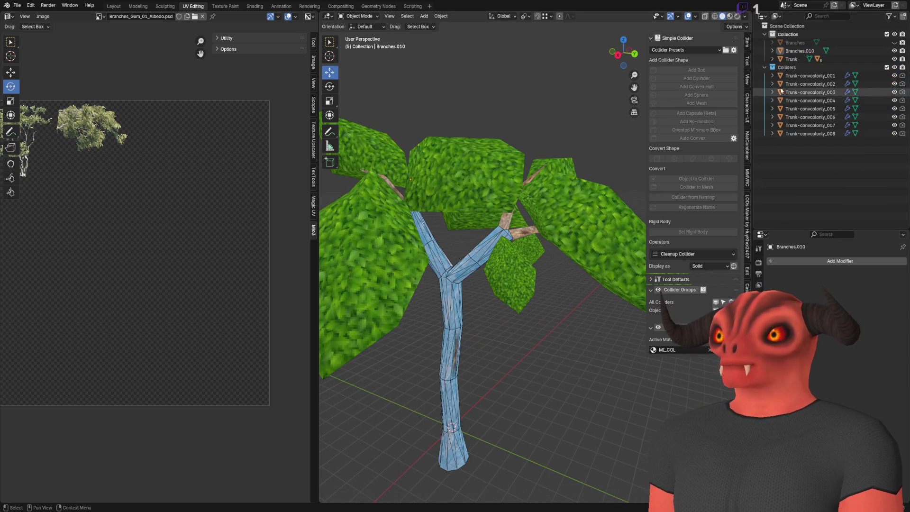
- Delete the old Branches object, save Tree_Gum_01.blend, then undo to restore Branches
{"action": "left_click", "coordinate": [794, 42]}
{"action": "right_click", "coordinate": [793, 43]}
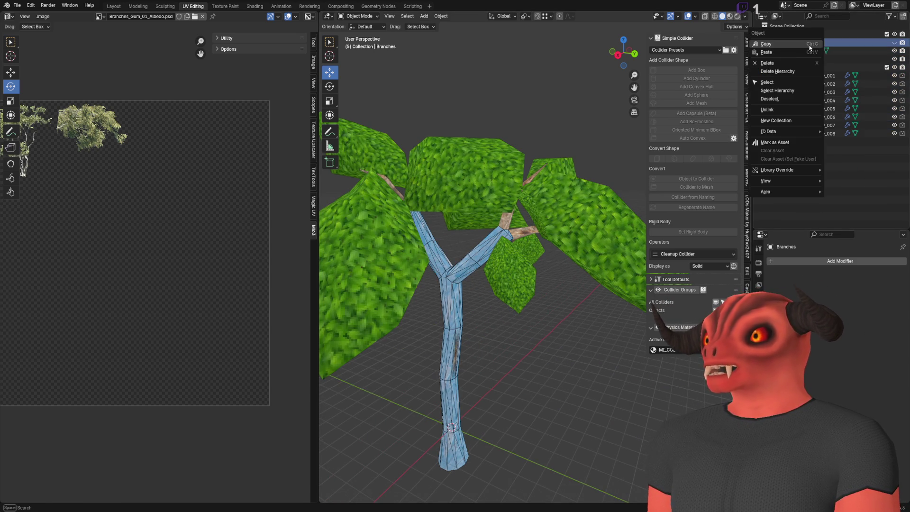
{"action": "left_click", "coordinate": [767, 63]}
{"action": "scroll", "coordinate": [459, 192], "scroll_direction": "up", "scroll_amount": 3}
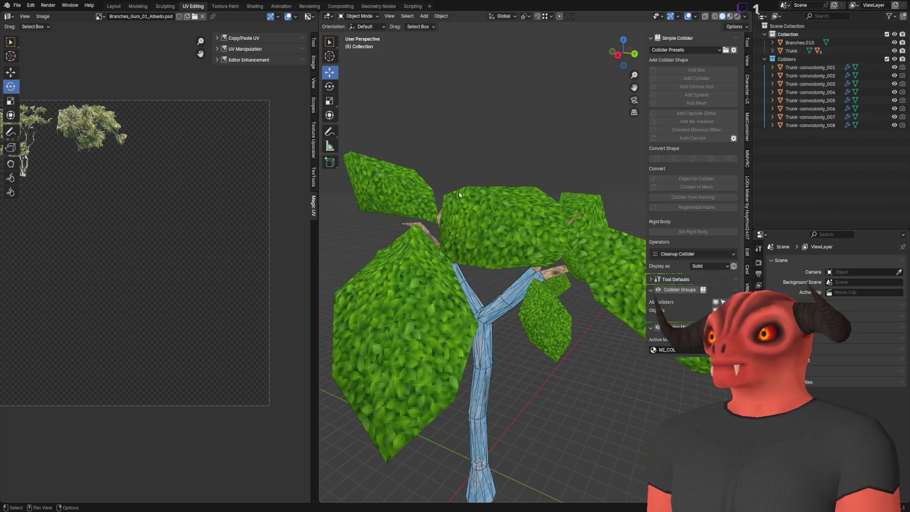
{"action": "key", "text": "ctrl+s"}
{"action": "key", "text": "ctrl+z"}
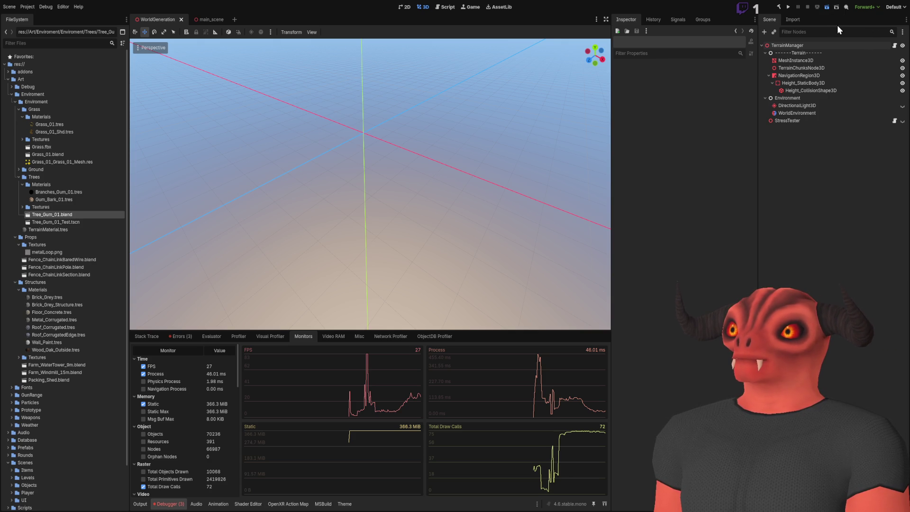
- Test-run the game with the updated tree, stop it, and select the TerrainManager node
{"action": "key", "text": "F6"}
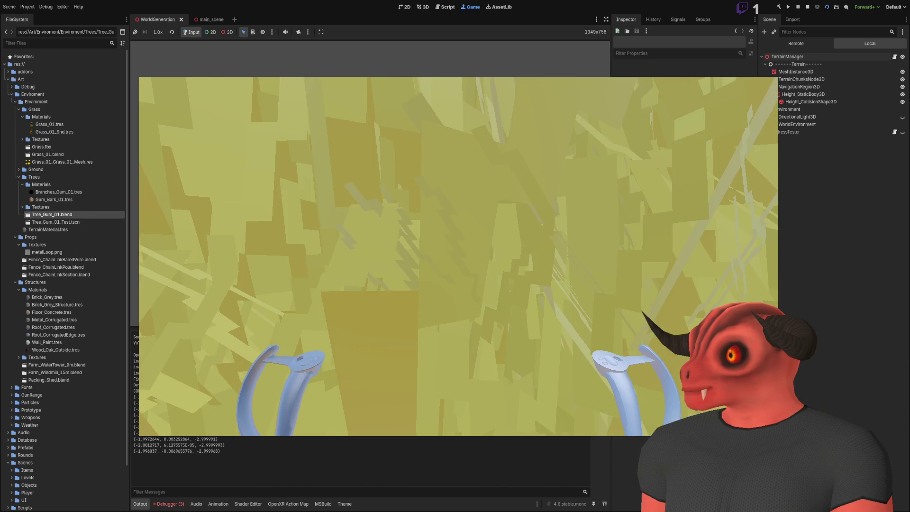
{"action": "left_click", "coordinate": [808, 6]}
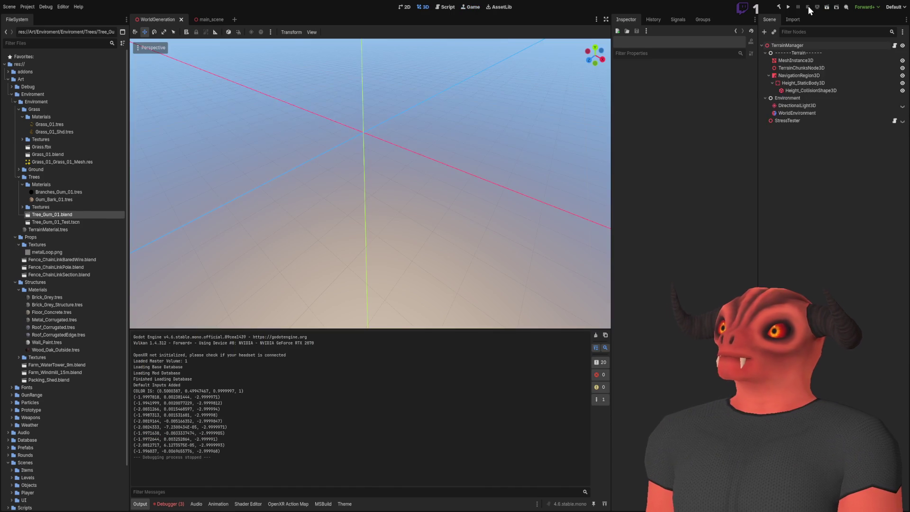
{"action": "left_click", "coordinate": [790, 46]}
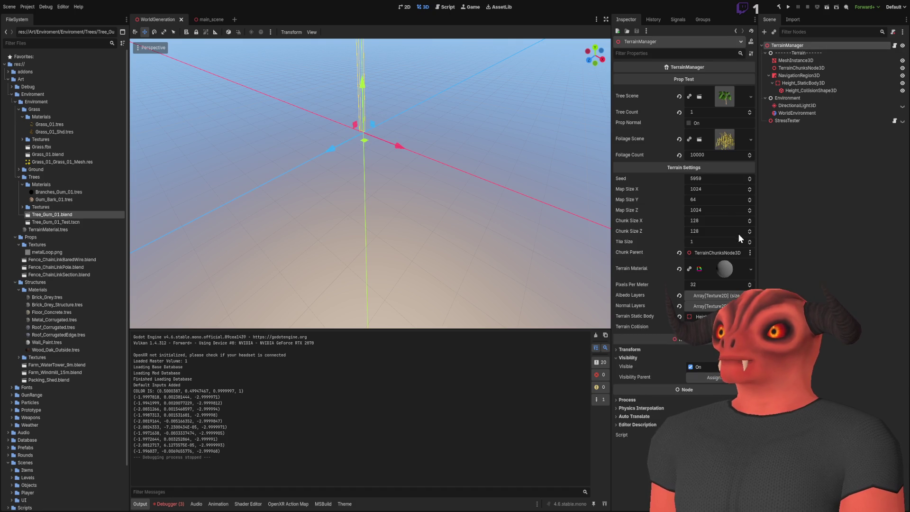
- Give TerrainManager a Foliage Count of 1 and Tree Count of 5000, then run the scene
{"action": "left_click", "coordinate": [712, 155]}
{"action": "type", "text": "1"}
{"action": "key", "text": "Return"}
{"action": "left_click", "coordinate": [710, 112]}
{"action": "type", "text": "500"}
{"action": "key", "text": "Return"}
{"action": "type", "text": "5000"}
{"action": "key", "text": "Return"}
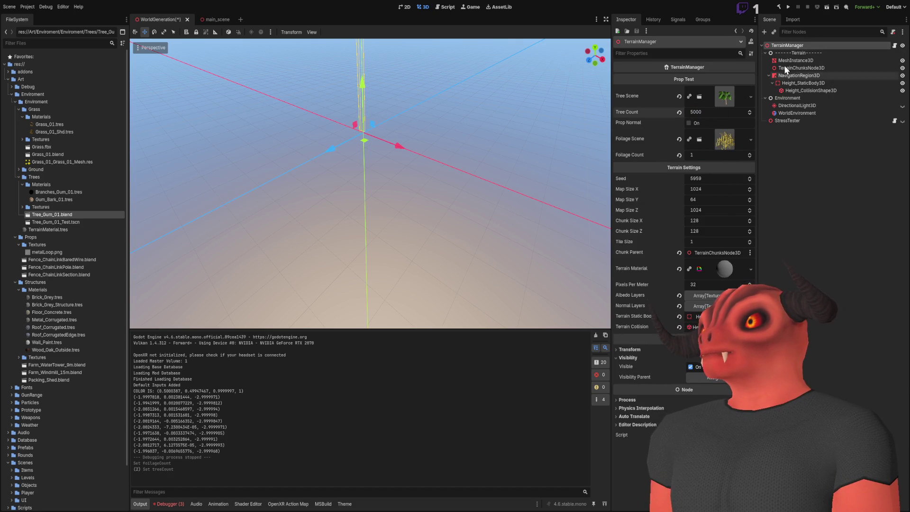
{"action": "left_click", "coordinate": [827, 6]}
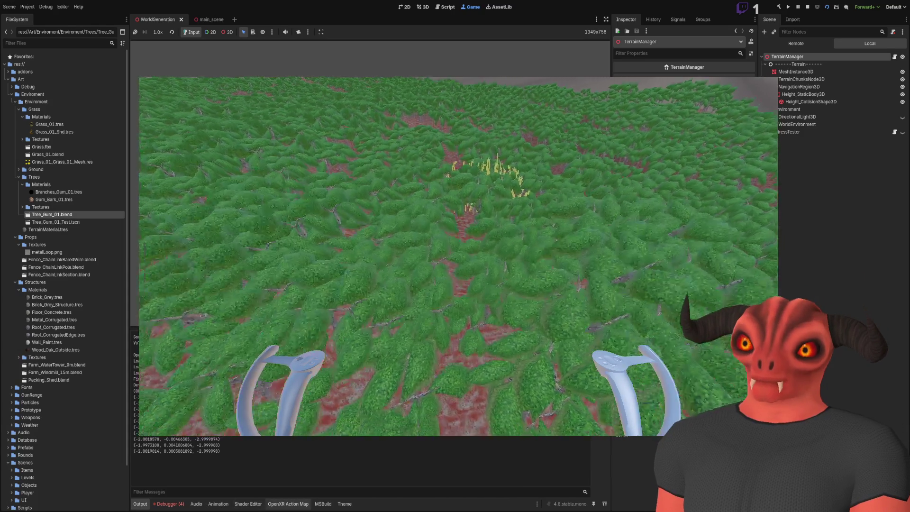
- Check the forest's performance in the Debugger Monitors, then switch over to Blender
{"action": "left_click", "coordinate": [169, 503]}
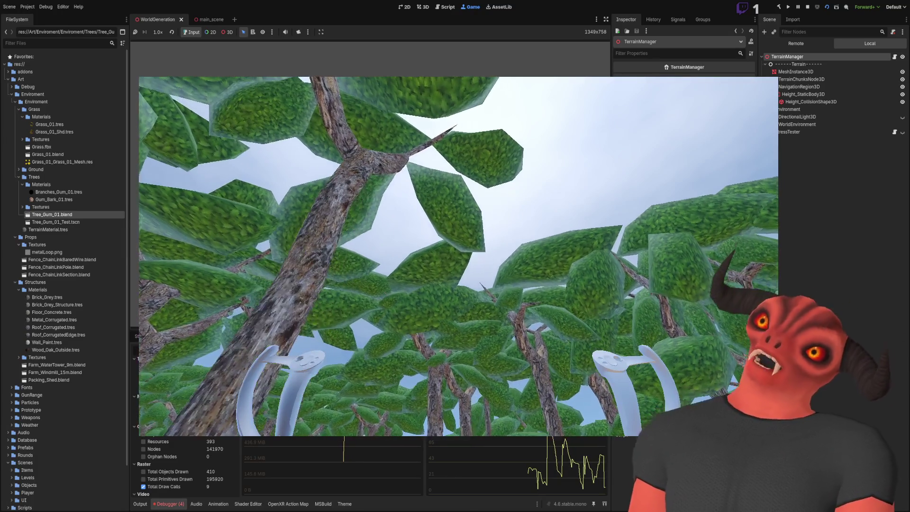
{"action": "key", "text": "alt+Tab"}
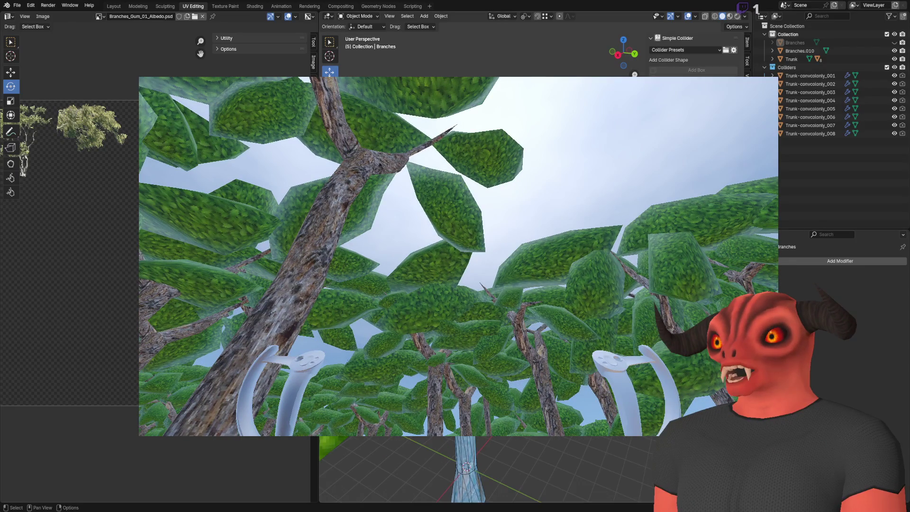
- Reposition selected edges and vertices of the Branches.010 canopy mesh
{"action": "key", "text": "alt+a"}
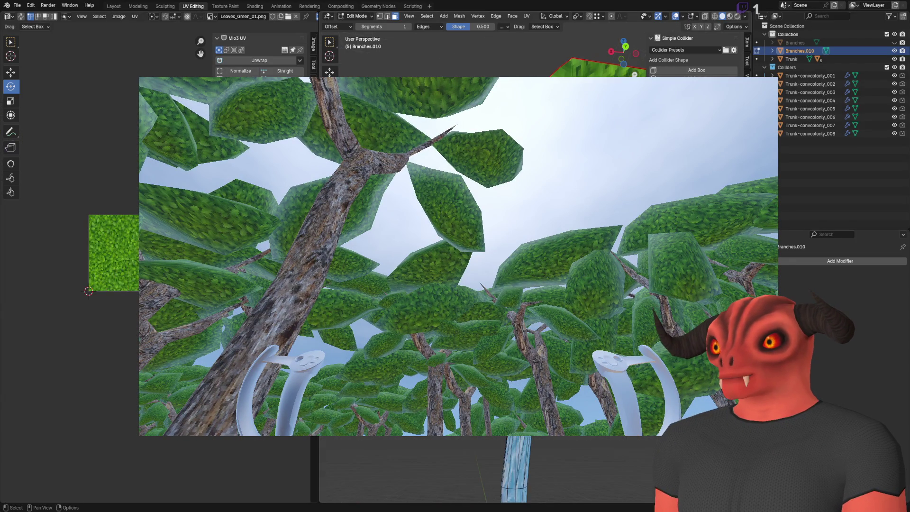
{"action": "key", "text": "alt+Tab"}
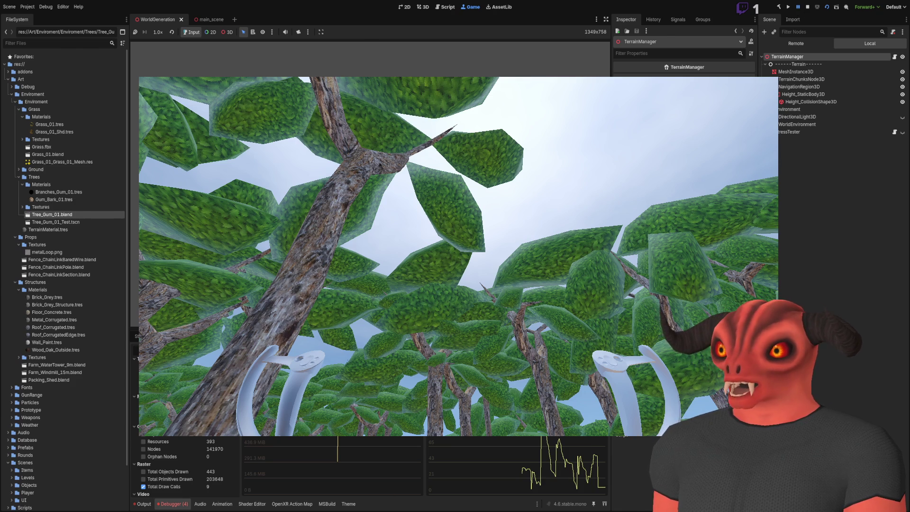
{"action": "key", "text": "alt+Tab"}
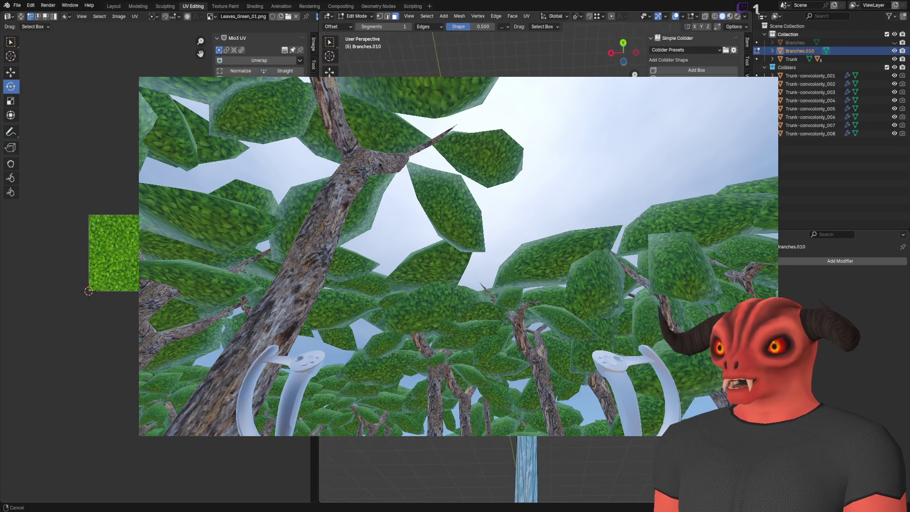
{"action": "key", "text": "2"}
{"action": "left_click_drag", "start_coordinate": [474, 237], "coordinate": [407, 237]}
{"action": "left_click", "coordinate": [330, 71]}
{"action": "key", "text": "g"}
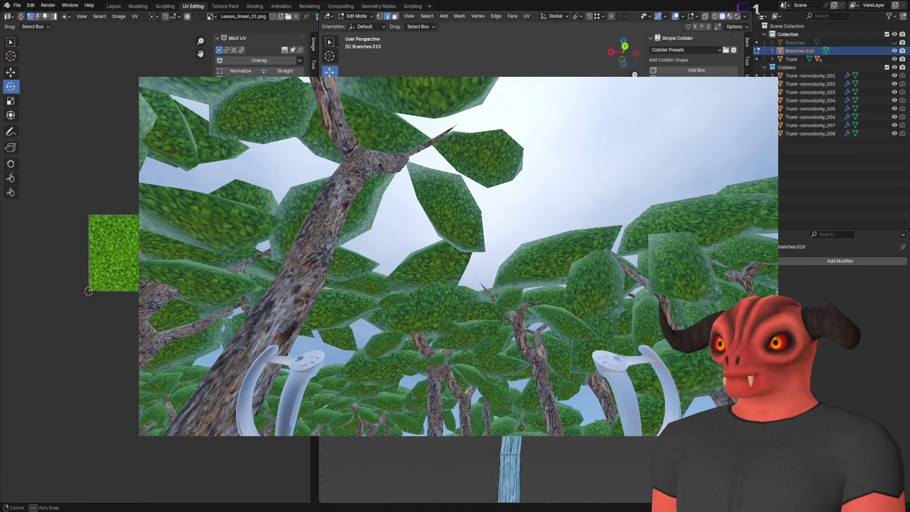
{"action": "key", "text": "Return"}
{"action": "mouse_move", "coordinate": [473, 469]}
{"action": "left_mouse_down"}
{"action": "mouse_move", "coordinate": [573, 470]}
{"action": "mouse_move", "coordinate": [412, 473]}
{"action": "left_mouse_up"}
{"action": "key", "text": "1"}
{"action": "key", "text": "g"}
{"action": "key", "text": "Return"}
- Delete the unwanted faces and then the unwanted edges from the canopy mesh
{"action": "key", "text": "3"}
{"action": "key", "text": "x"}
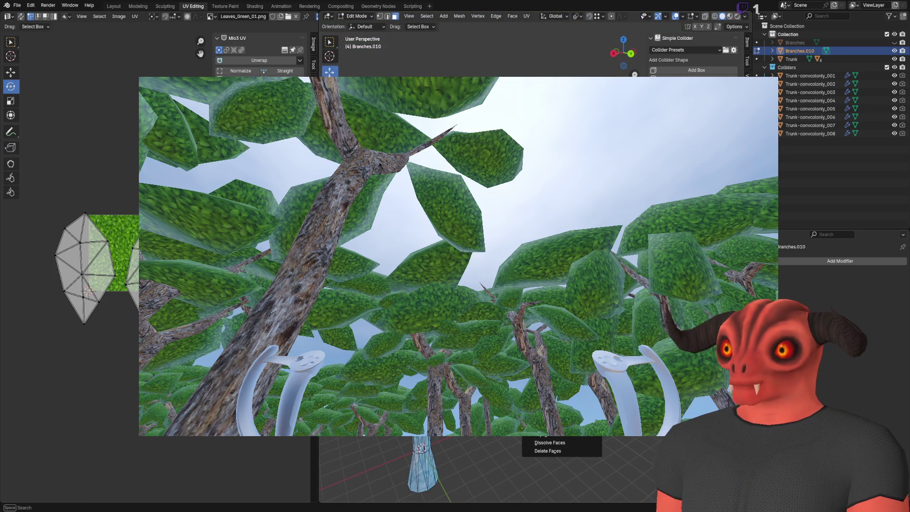
{"action": "right_click", "coordinate": [374, 493]}
{"action": "left_click", "coordinate": [375, 493]}
{"action": "mouse_move", "coordinate": [374, 493]}
{"action": "left_mouse_down"}
{"action": "mouse_move", "coordinate": [355, 488]}
{"action": "mouse_move", "coordinate": [370, 473]}
{"action": "mouse_move", "coordinate": [403, 474]}
{"action": "left_mouse_up"}
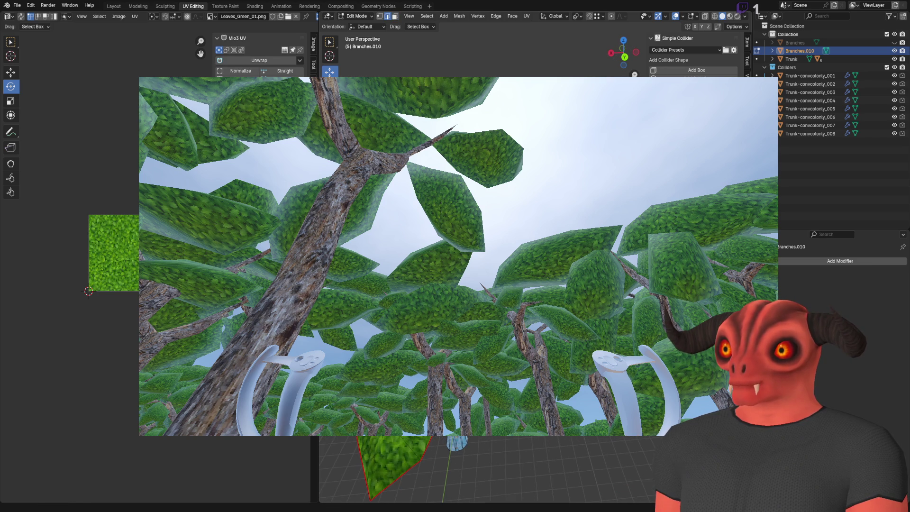
{"action": "right_click", "coordinate": [509, 469]}
{"action": "left_click", "coordinate": [523, 501]}
{"action": "left_click_drag", "start_coordinate": [523, 492], "coordinate": [455, 464]}
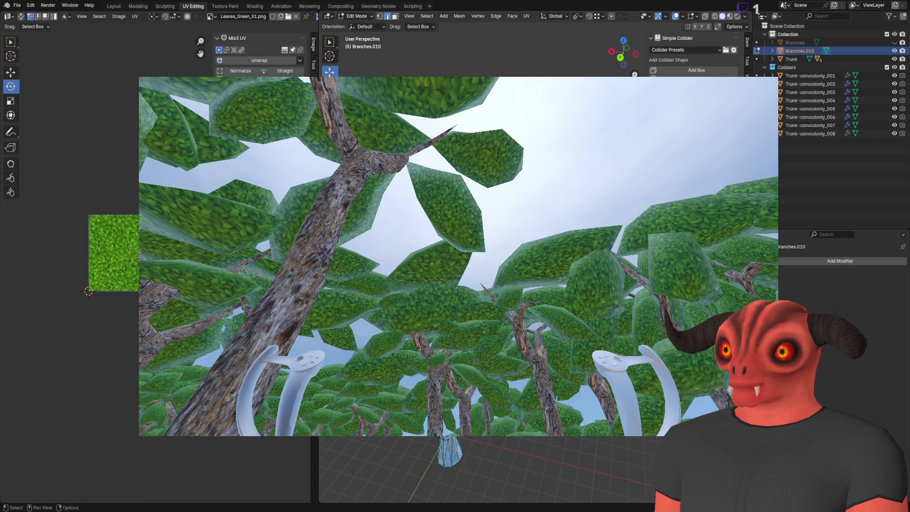
- Grow and shrink the canopy selection, then dissolve the selected edges
{"action": "key", "text": "ctrl+KP_Add"}
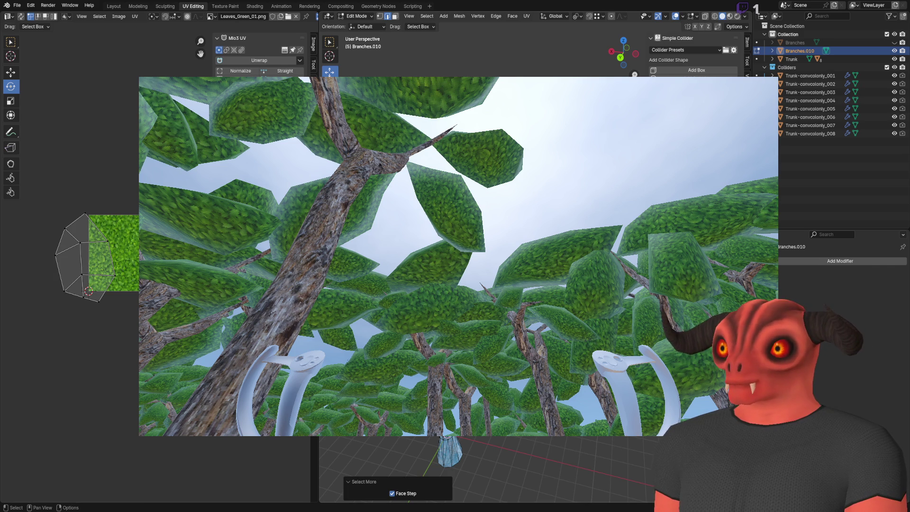
{"action": "key", "text": "ctrl+z"}
{"action": "key", "text": "ctrl+KP_Add"}
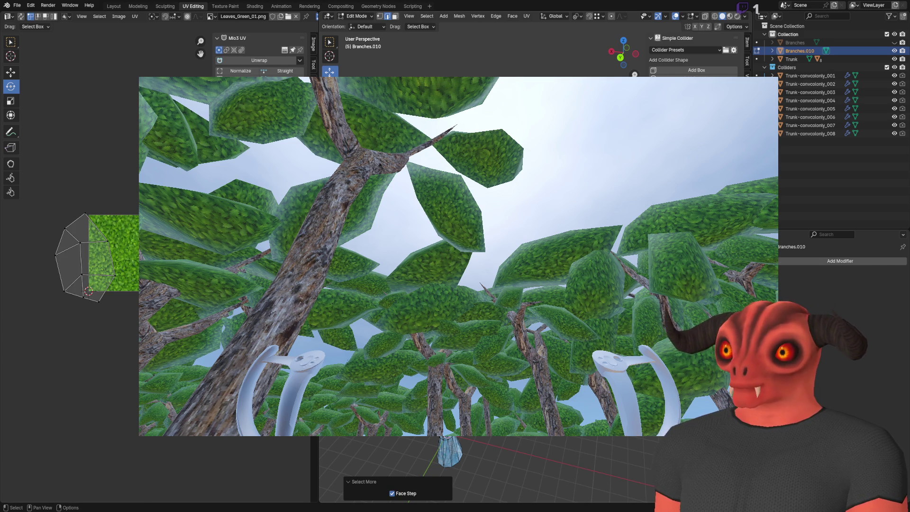
{"action": "key", "text": "ctrl+KP_Subtract"}
{"action": "key", "text": "ctrl+KP_Subtract"}
{"action": "key", "text": "ctrl+KP_Subtract"}
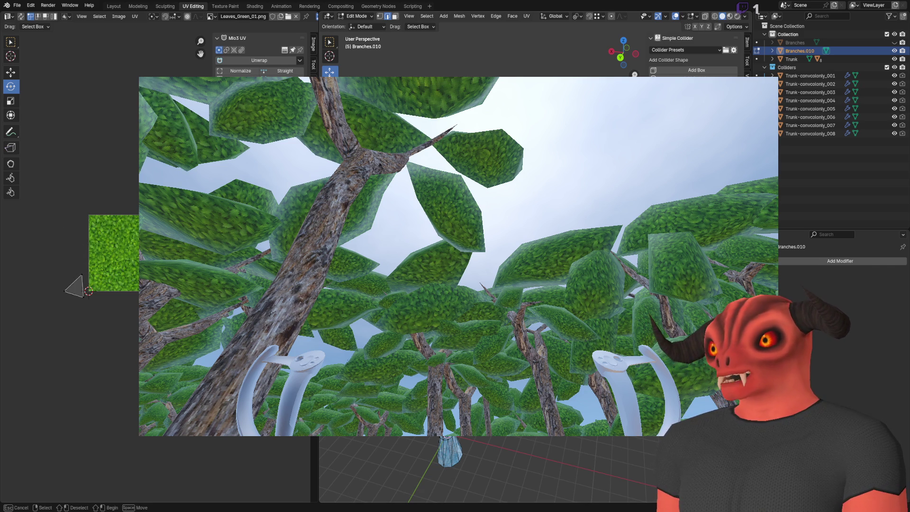
{"action": "key", "text": "ctrl+e"}
{"action": "left_click", "coordinate": [530, 213]}
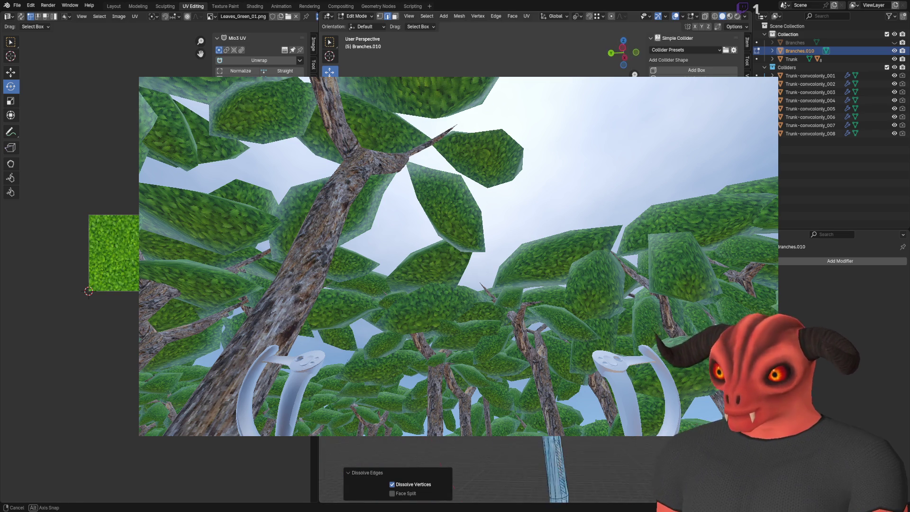
{"action": "left_click_drag", "start_coordinate": [531, 266], "coordinate": [569, 249]}
- Select one linked leaf clump and rotate it 39.6° around the X axis
{"action": "key", "text": "1"}
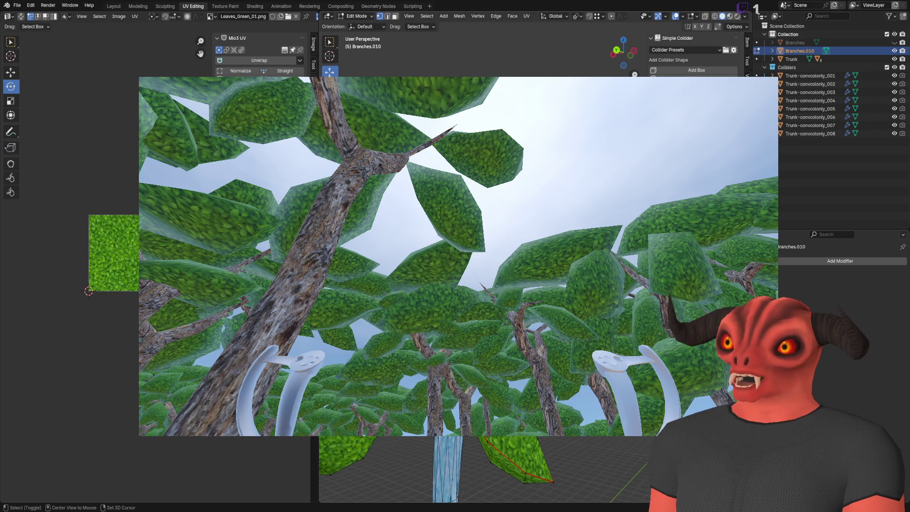
{"action": "left_click_drag", "start_coordinate": [568, 249], "coordinate": [616, 229]}
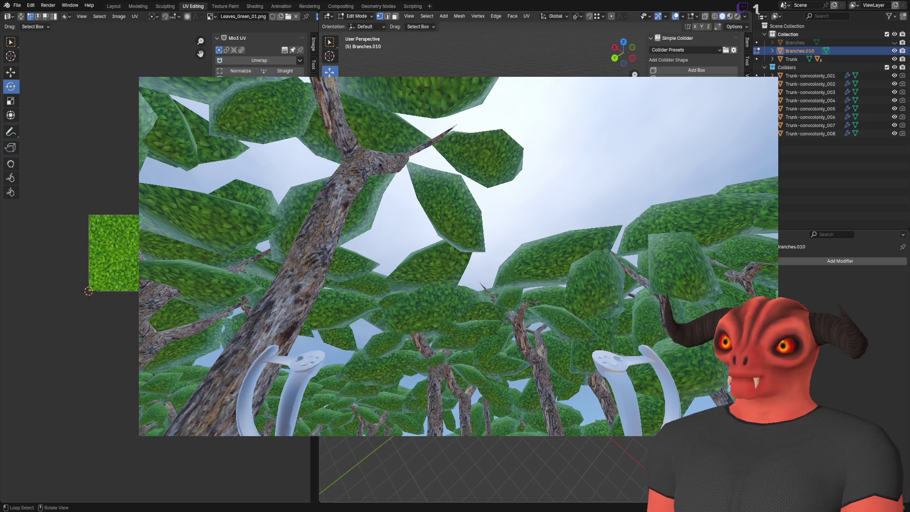
{"action": "key", "text": "l"}
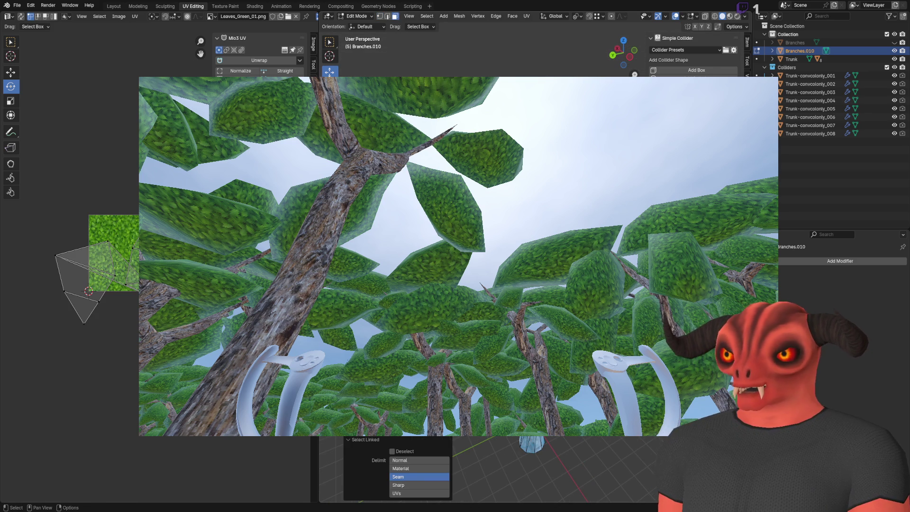
{"action": "key", "text": "1"}
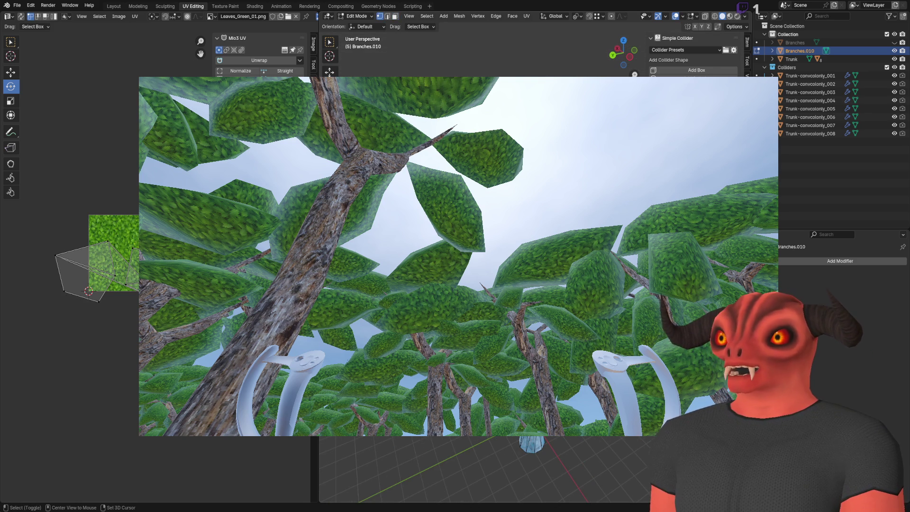
{"action": "key", "text": "r"}
{"action": "key", "text": "x"}
{"action": "key", "text": "Return"}
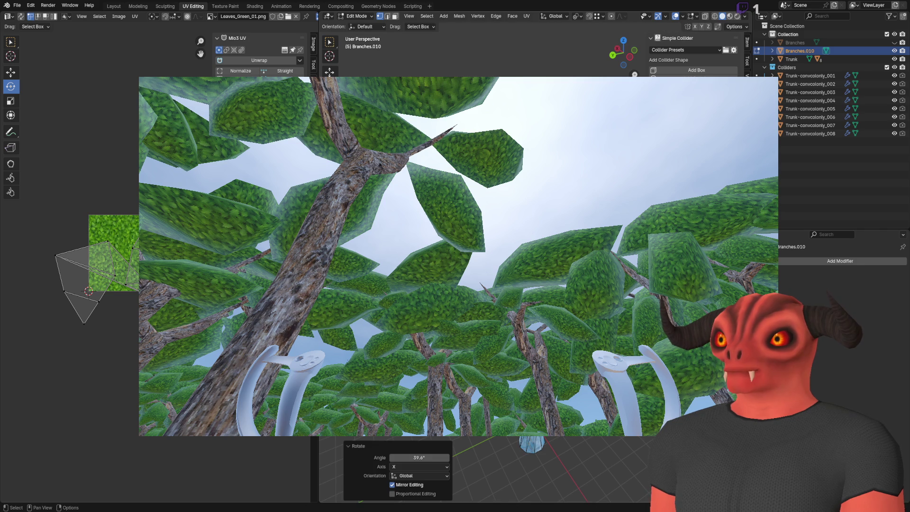
- Back in Object Mode, nudge the canopy geometry in Edit Mode and exit again
{"action": "key", "text": "Tab"}
{"action": "key", "text": "alt+a"}
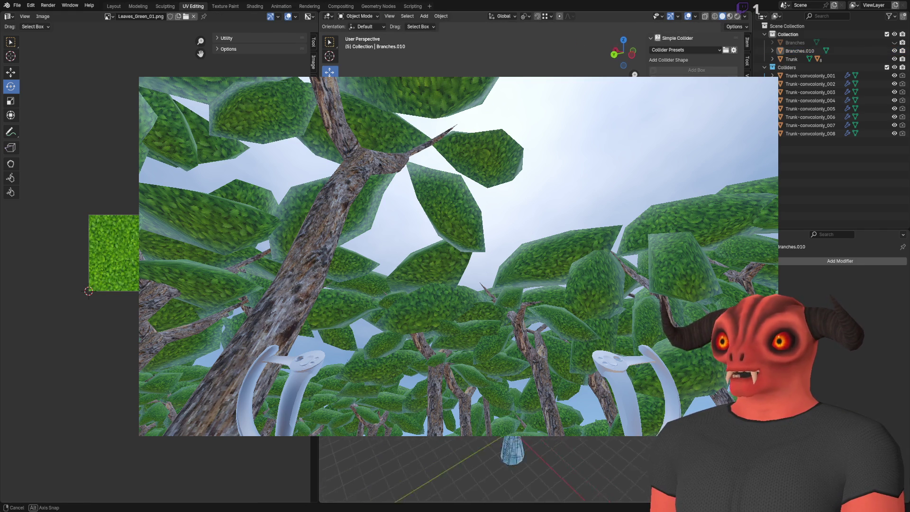
{"action": "left_click_drag", "start_coordinate": [623, 53], "coordinate": [646, 46]}
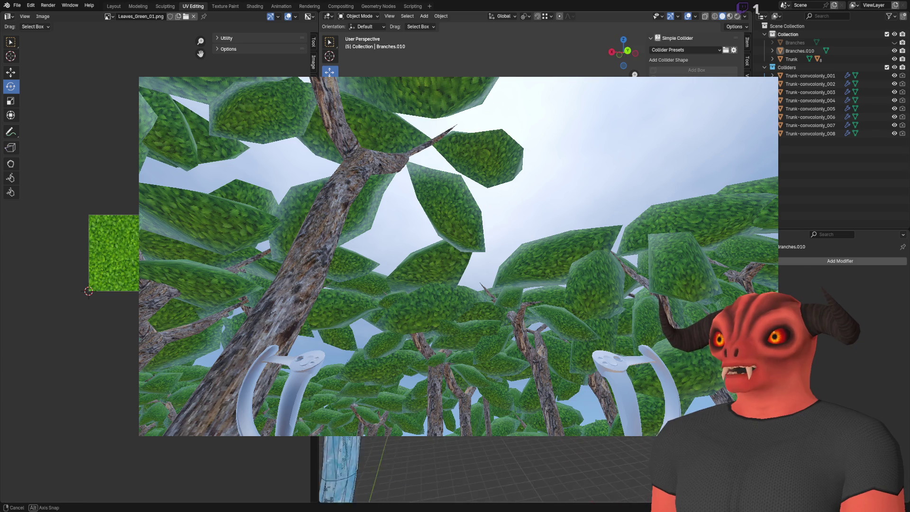
{"action": "key", "text": "Tab"}
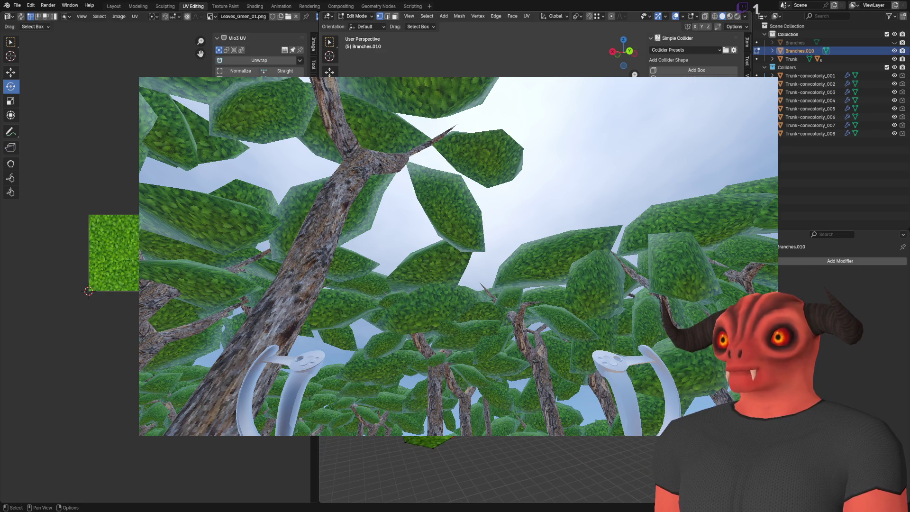
{"action": "key", "text": "g"}
{"action": "key", "text": "Return"}
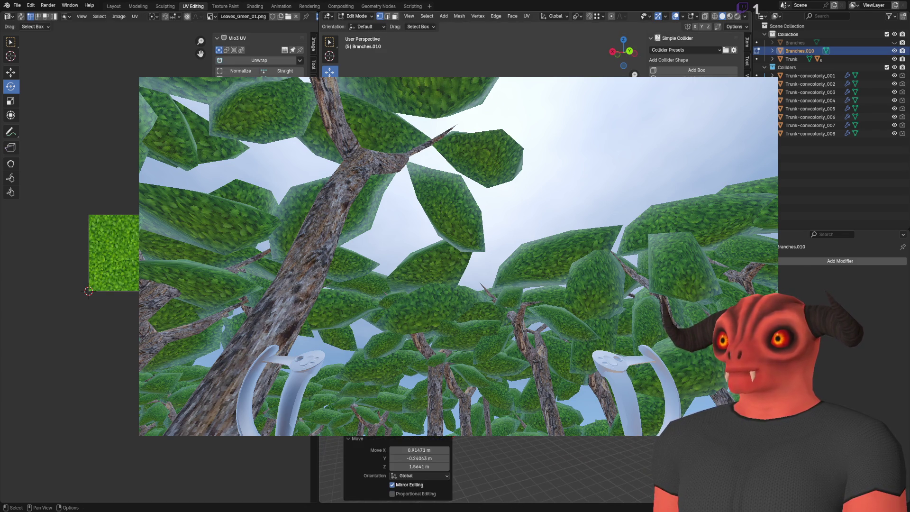
{"action": "key", "text": "Tab"}
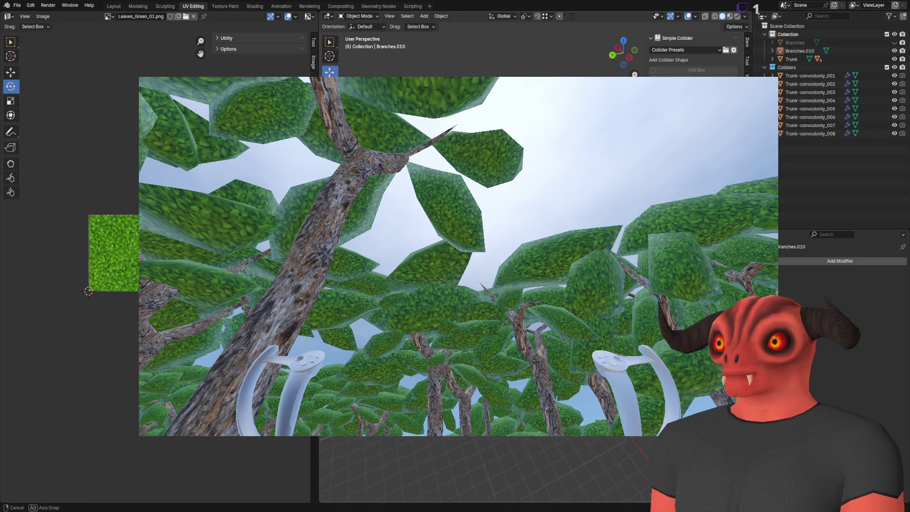
{"action": "key", "text": "Tab"}
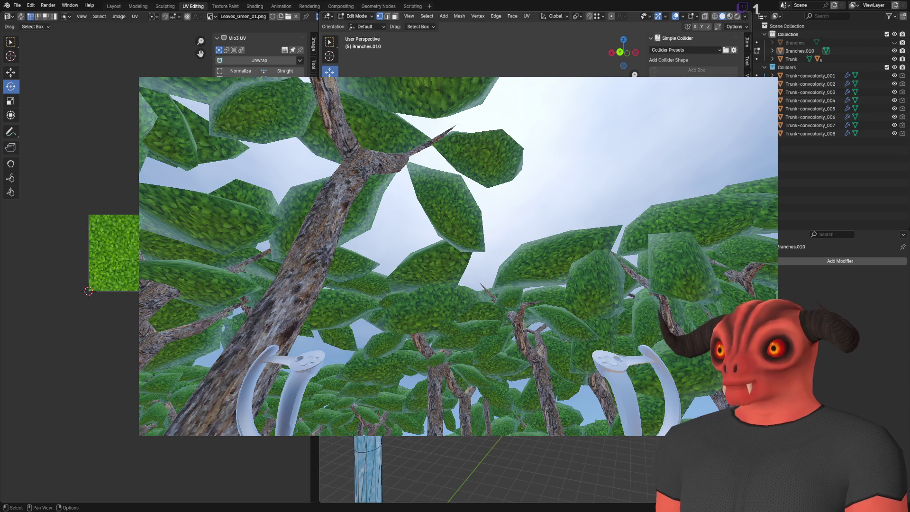
{"action": "key", "text": "Tab"}
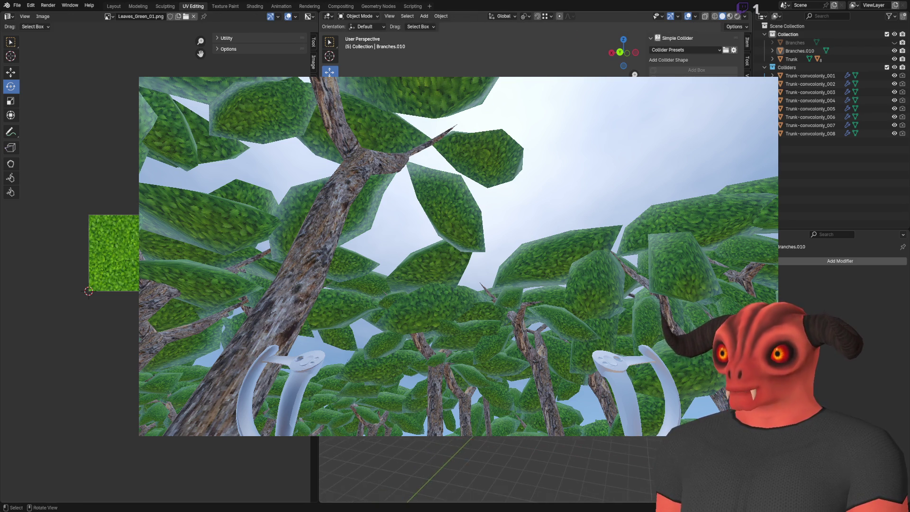
- Stop the running game in Godot and relaunch the scene to view the reimported gum trees
{"action": "key", "text": "alt+Tab"}
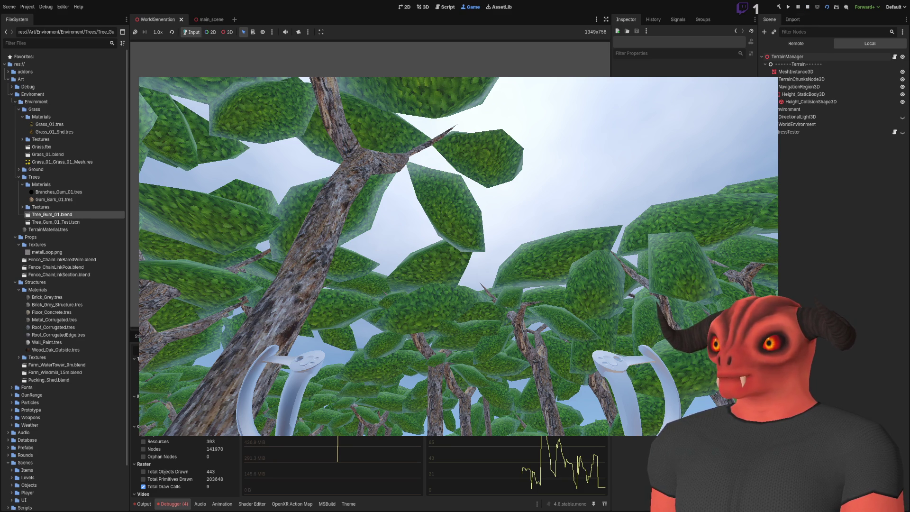
{"action": "left_click", "coordinate": [807, 6]}
{"action": "key", "text": "F5"}
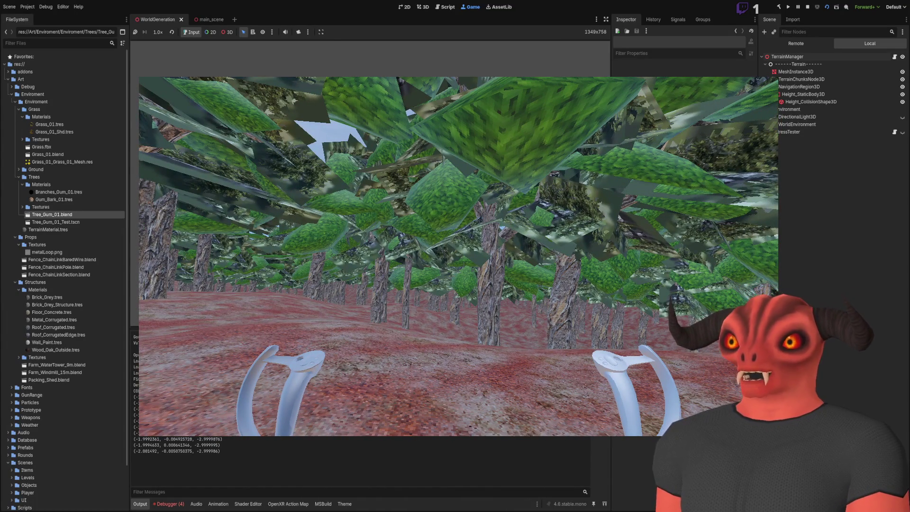
{"action": "key", "text": "alt+Tab"}
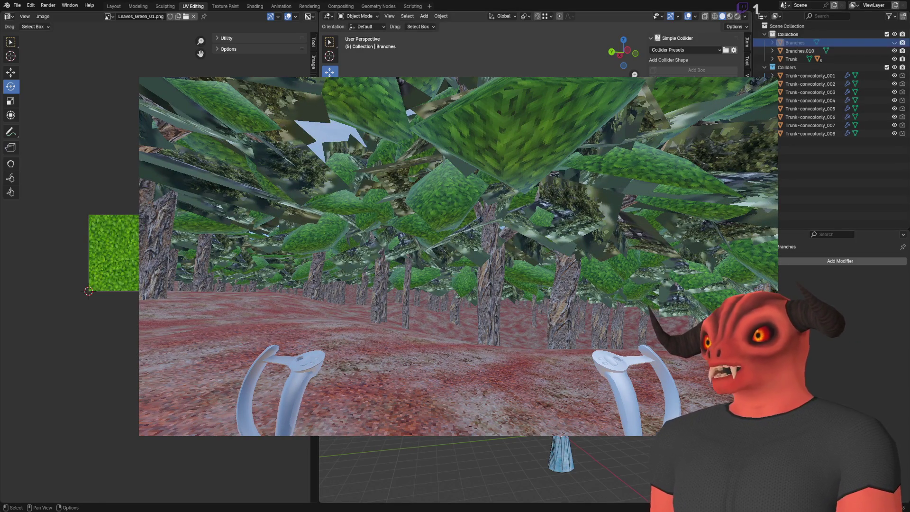
- Delete the old Branches object in Blender, then stop and rerun the Godot scene
{"action": "right_click", "coordinate": [763, 59]}
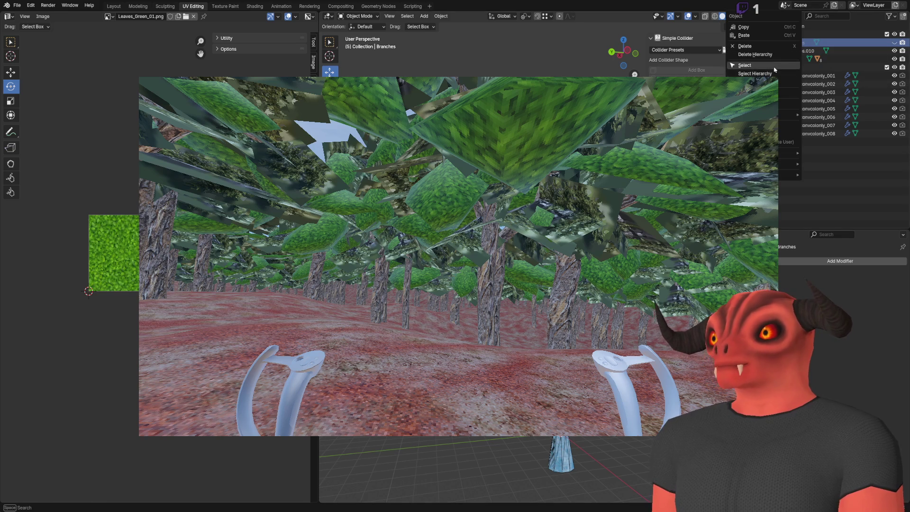
{"action": "left_click", "coordinate": [757, 46]}
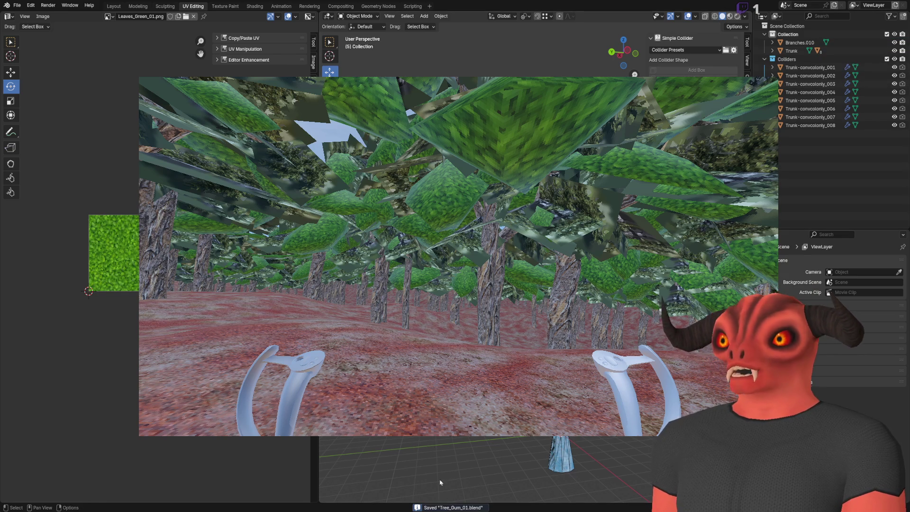
{"action": "key", "text": "alt+Tab"}
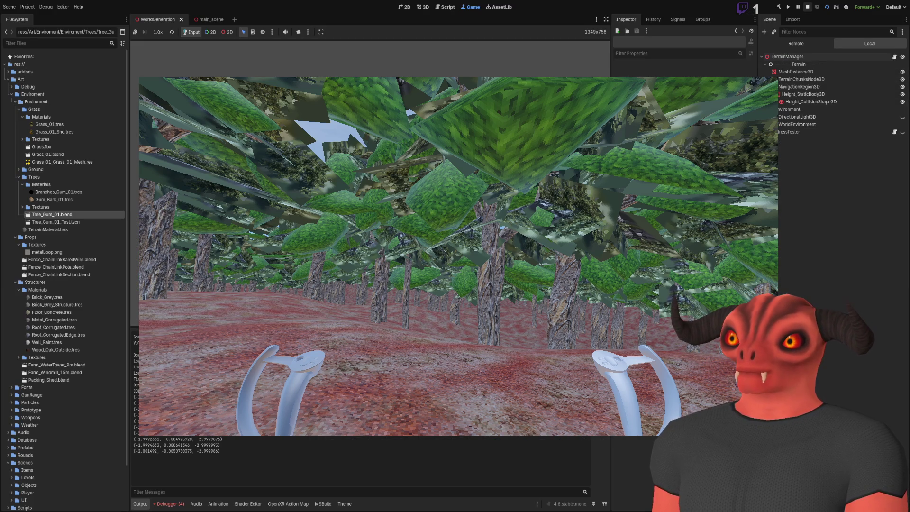
{"action": "left_click", "coordinate": [807, 7]}
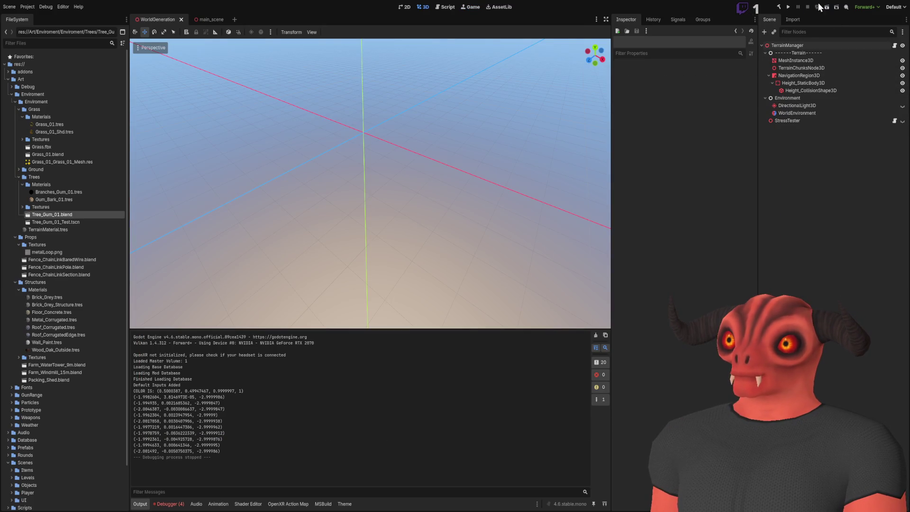
{"action": "left_click", "coordinate": [827, 7]}
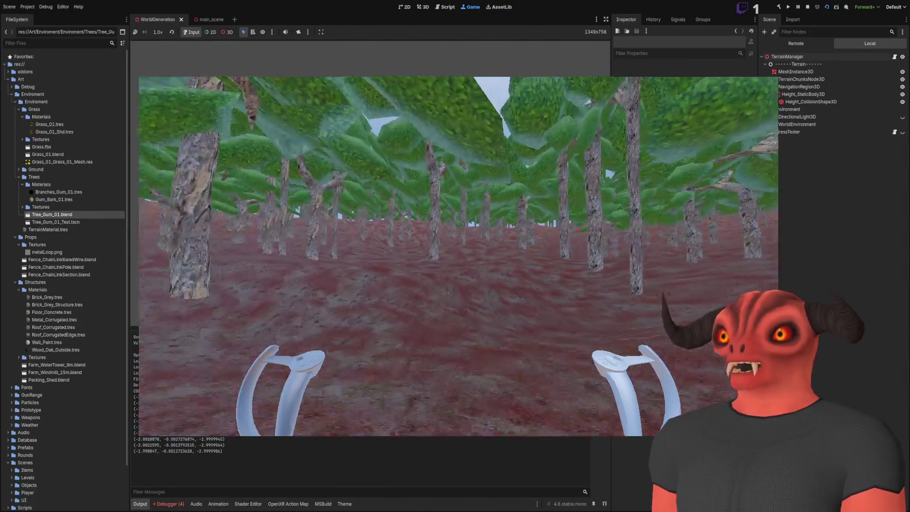
{"action": "key", "text": "F8"}
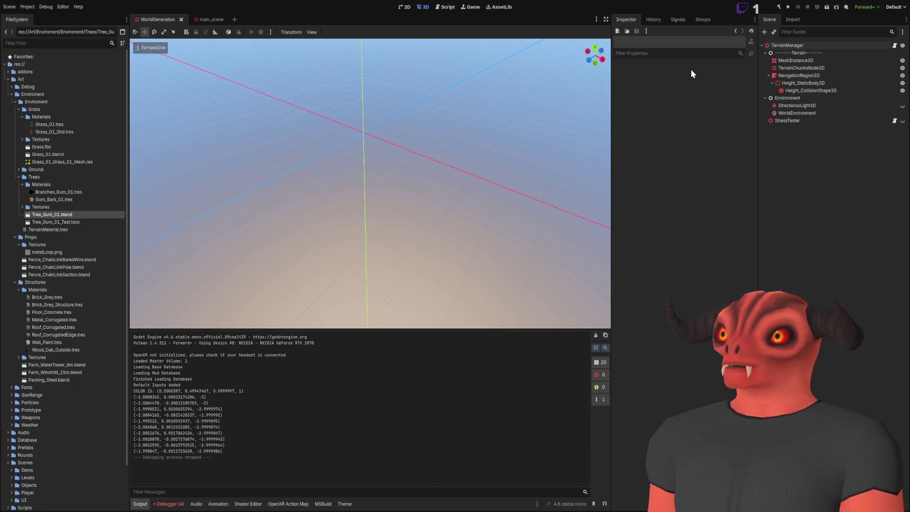
{"action": "left_click", "coordinate": [801, 123]}
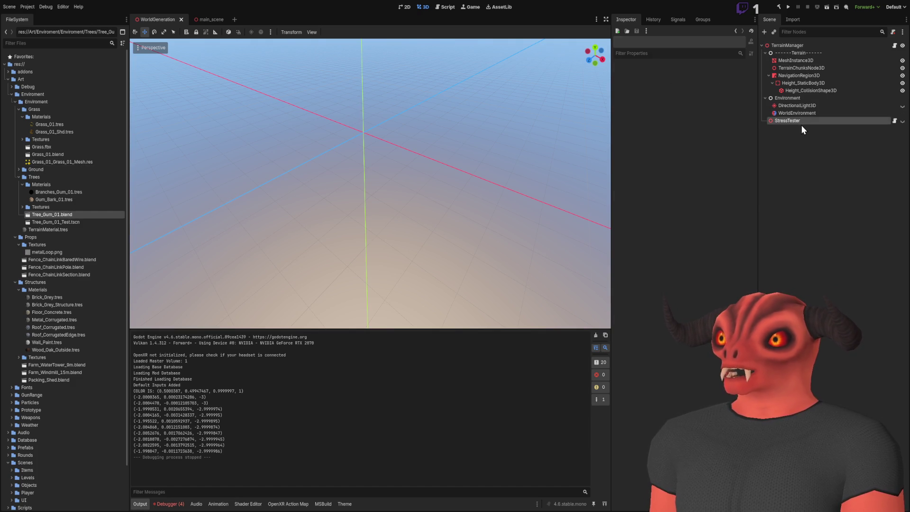
- Deselect the node and inspect Grass_01.blend and Grass.fbx in the FileSystem dock
{"action": "left_click", "coordinate": [800, 136]}
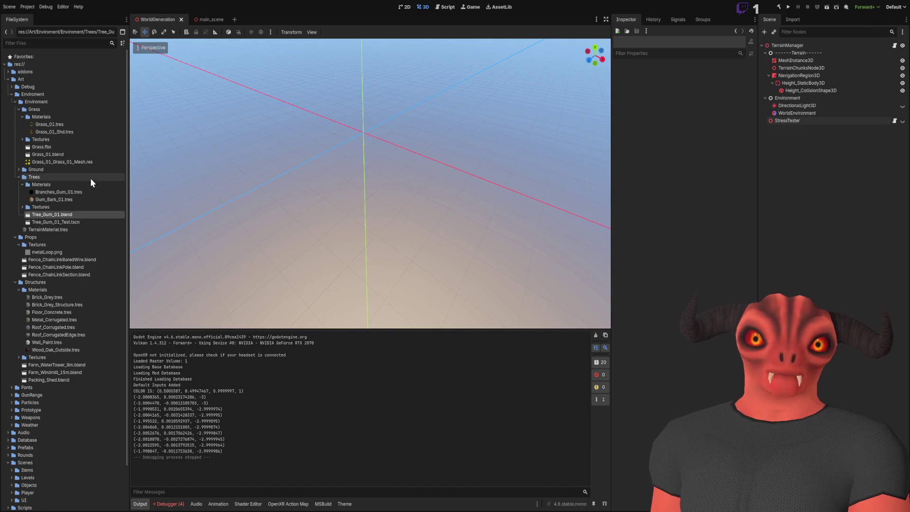
{"action": "left_click", "coordinate": [55, 153]}
{"action": "left_click", "coordinate": [55, 148]}
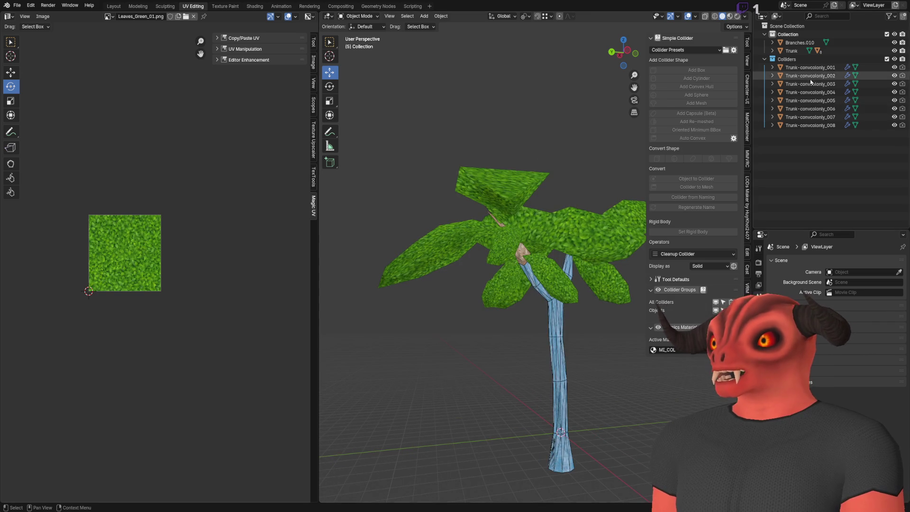
- Delete the lower branch colliders, including Trunk-convcolony_005, keeping the trunk intact
{"action": "left_click", "coordinate": [461, 327]}
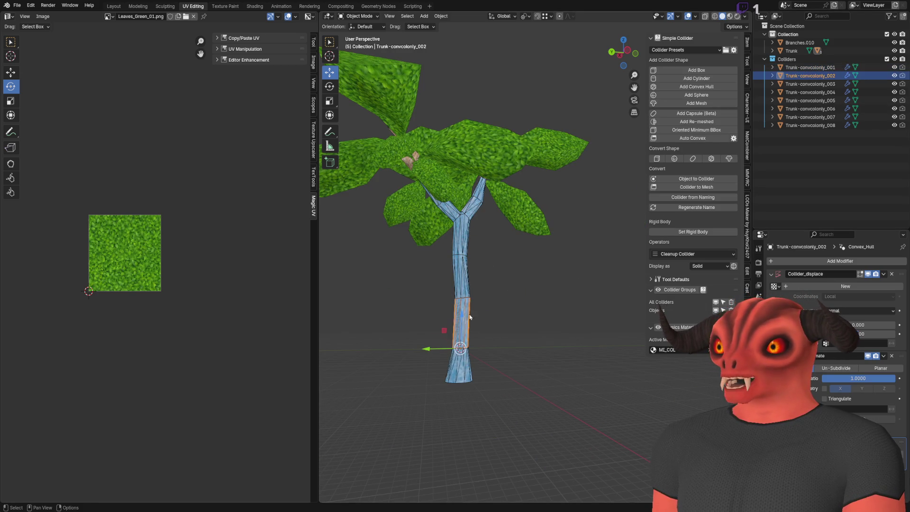
{"action": "left_click", "coordinate": [461, 279]}
{"action": "key", "text": "Delete"}
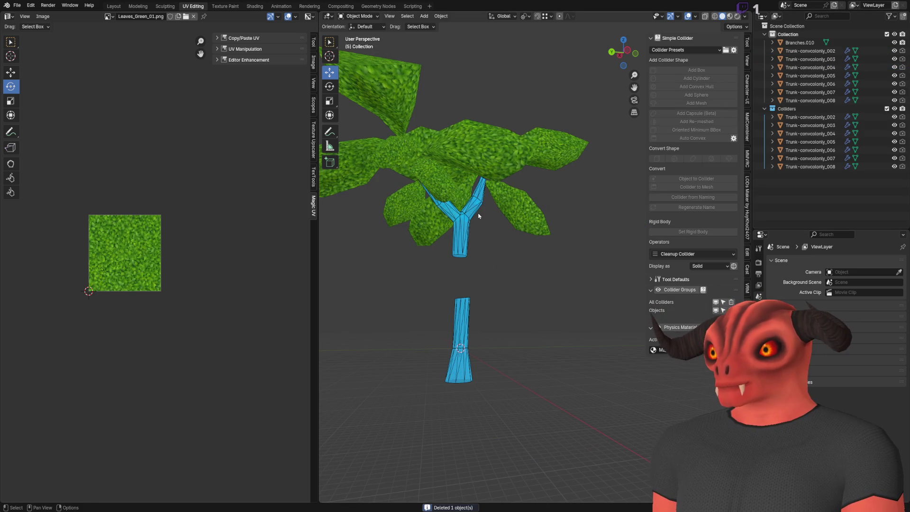
{"action": "key", "text": "ctrl+z"}
{"action": "left_click", "coordinate": [480, 207]}
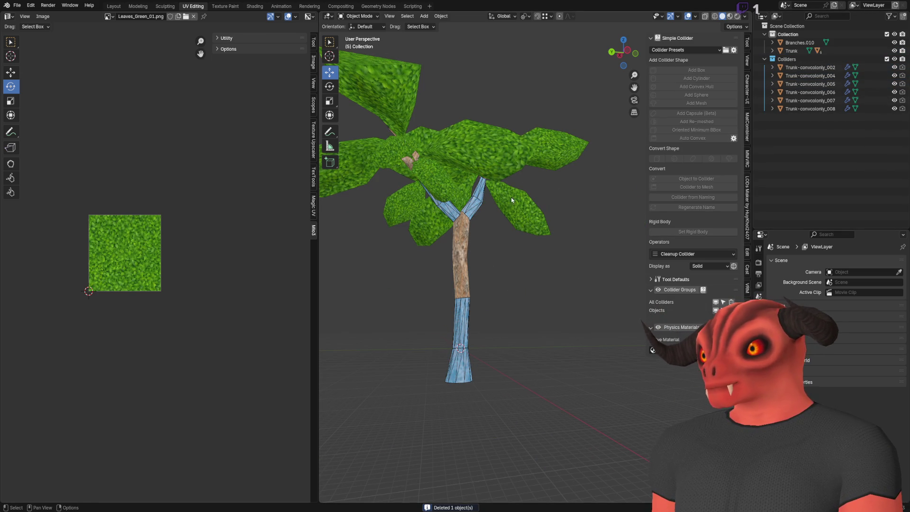
{"action": "key", "text": "Delete"}
{"action": "left_click", "coordinate": [476, 191]}
{"action": "key", "text": "Delete"}
{"action": "left_click", "coordinate": [473, 194]}
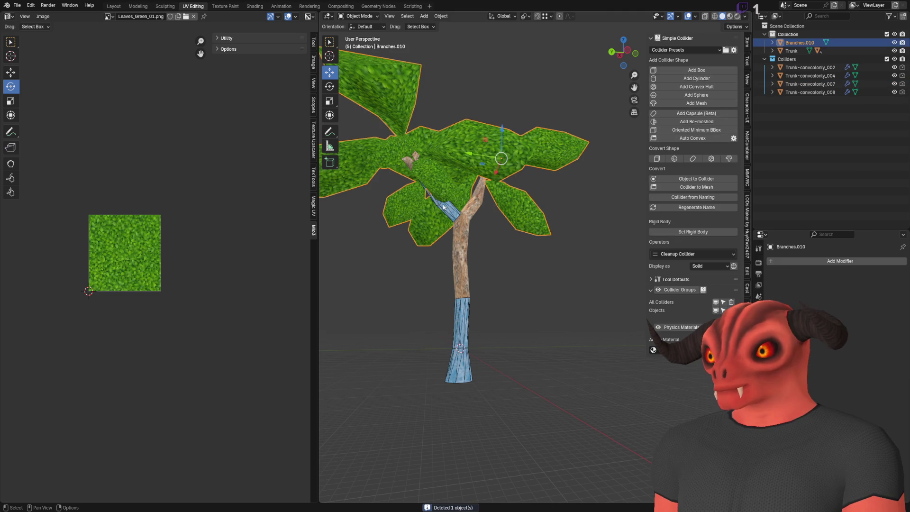
- Delete the upper branch colliders including Trunk-convcolony_004, then save Tree_Gum_01.blend
{"action": "scroll", "coordinate": [443, 208], "scroll_direction": "up", "scroll_amount": 5}
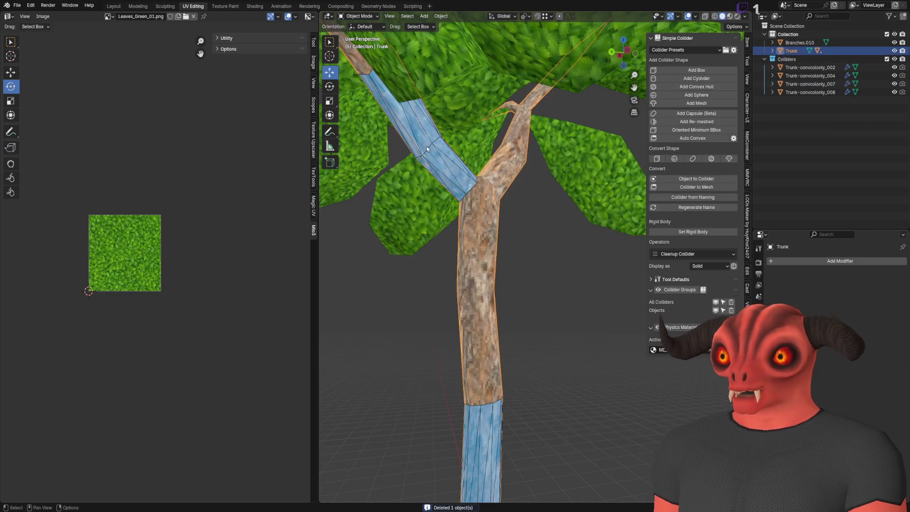
{"action": "left_click", "coordinate": [428, 151]}
{"action": "key", "text": "Delete"}
{"action": "left_click", "coordinate": [428, 154]}
{"action": "key", "text": "Delete"}
{"action": "scroll", "coordinate": [479, 156], "scroll_direction": "down", "scroll_amount": 6}
{"action": "scroll", "coordinate": [521, 132], "scroll_direction": "up", "scroll_amount": 8}
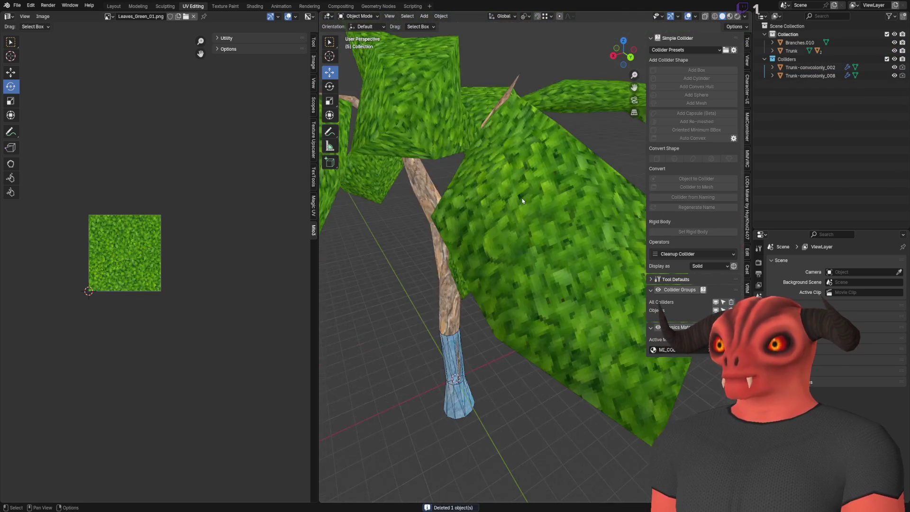
{"action": "mouse_move", "coordinate": [535, 115]}
{"action": "left_mouse_down"}
{"action": "mouse_move", "coordinate": [550, 263]}
{"action": "mouse_move", "coordinate": [444, 323]}
{"action": "left_mouse_up"}
{"action": "key", "text": "ctrl+s"}
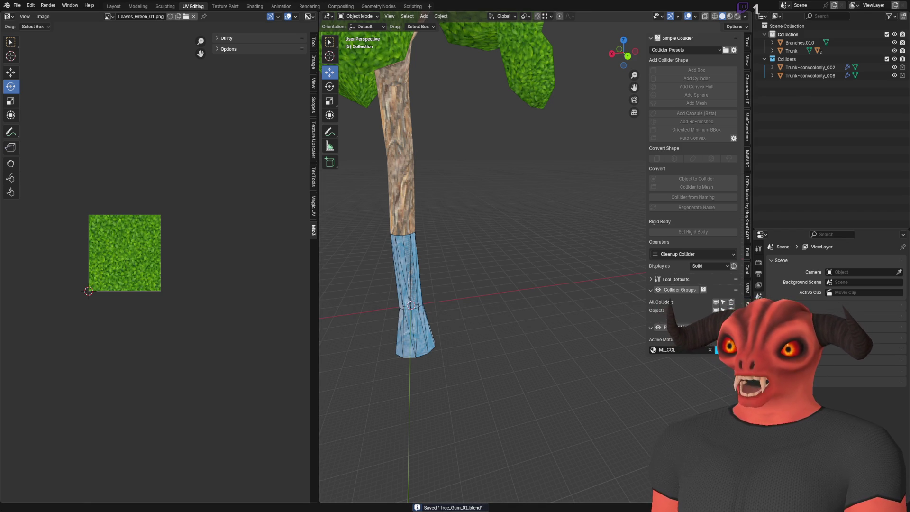
{"action": "key", "text": "alt+Tab"}
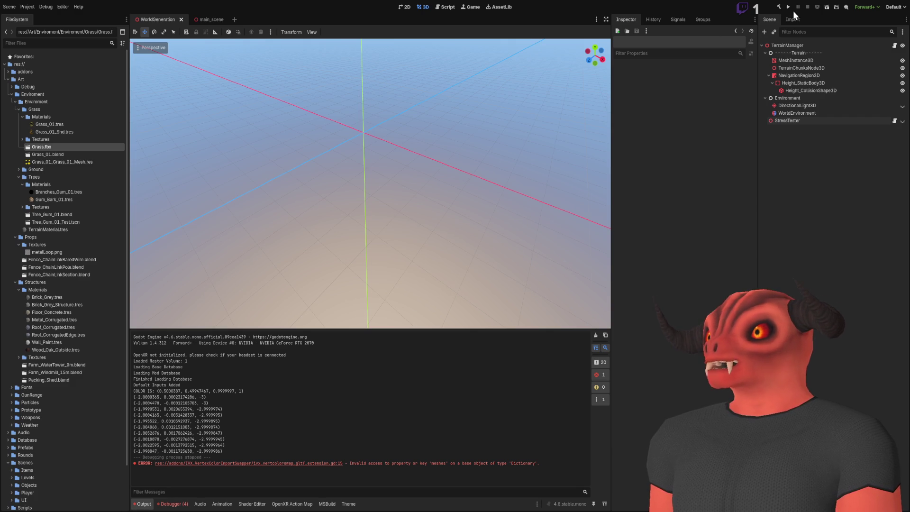
- Save and run the current forest scene in Godot to view the reimported gum trees
{"action": "key", "text": "F6"}
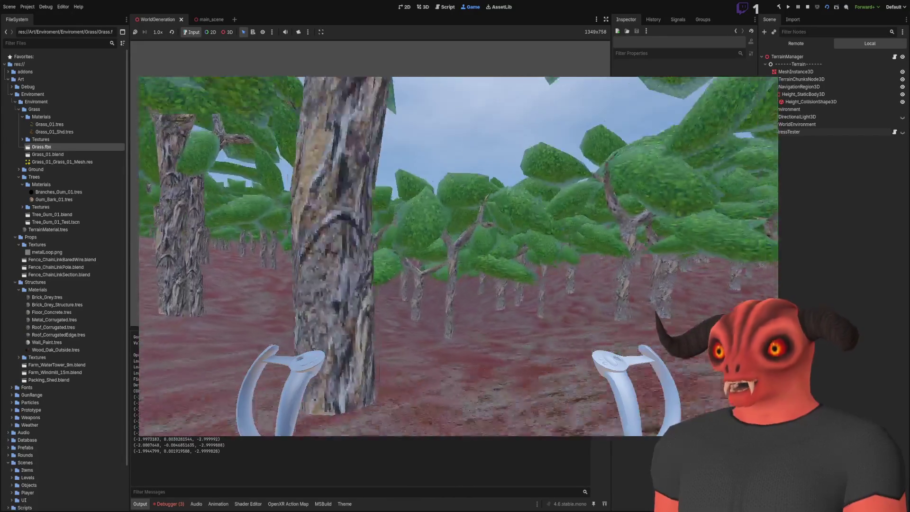
- Rename the Branches.010 canopy material to Leaves_Green, save Tree_Gum_01.blend, and return to Godot
{"action": "key", "text": "alt+Tab"}
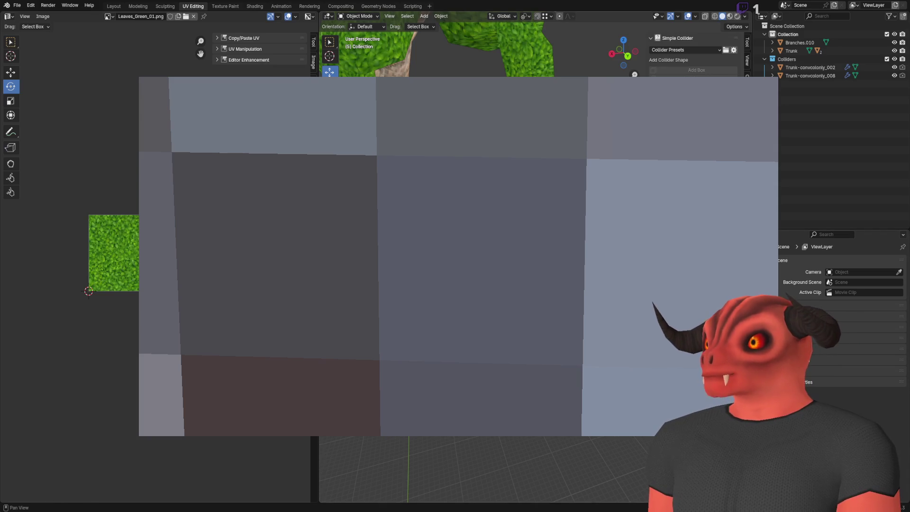
{"action": "left_click", "coordinate": [799, 43]}
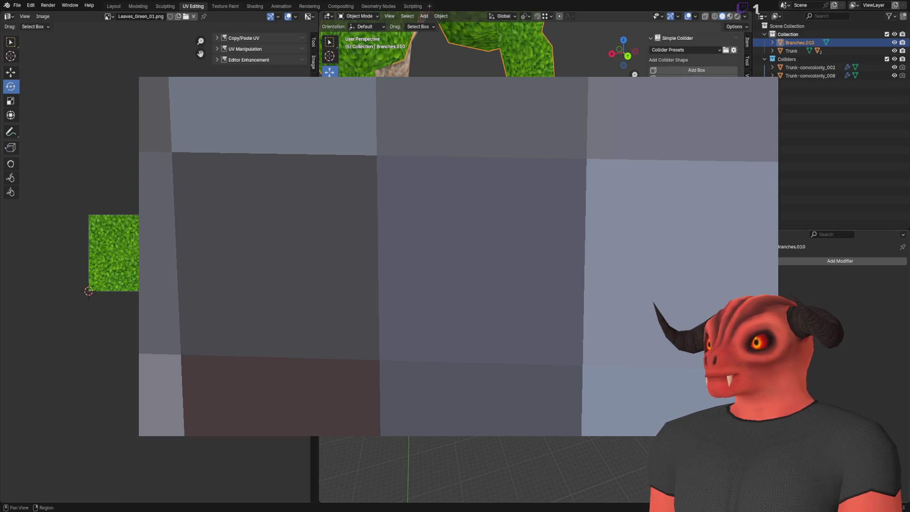
{"action": "left_click", "coordinate": [770, 342]}
{"action": "double_click", "coordinate": [819, 293]}
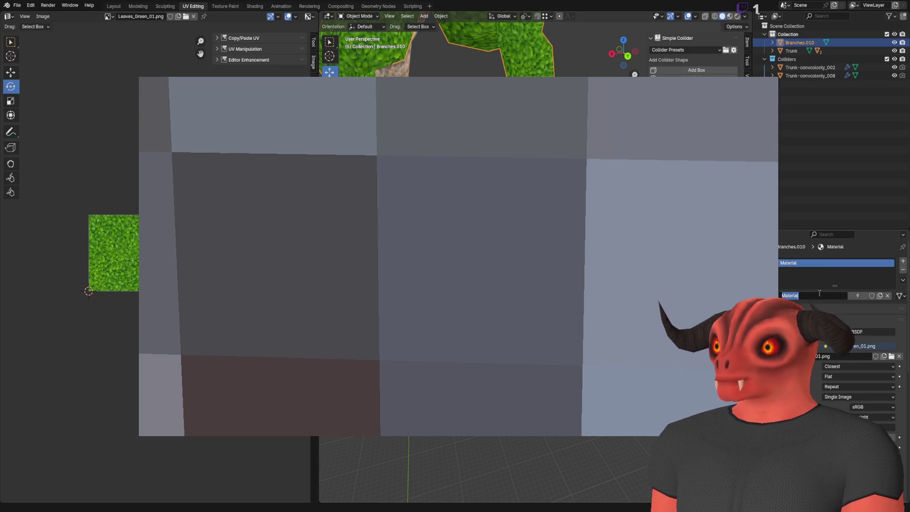
{"action": "type", "text": "Leaves_Green"}
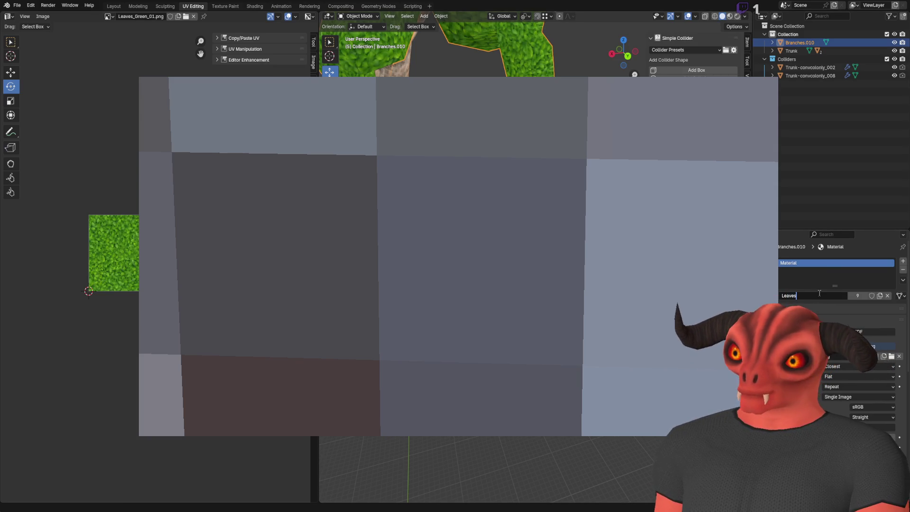
{"action": "key", "text": "Return"}
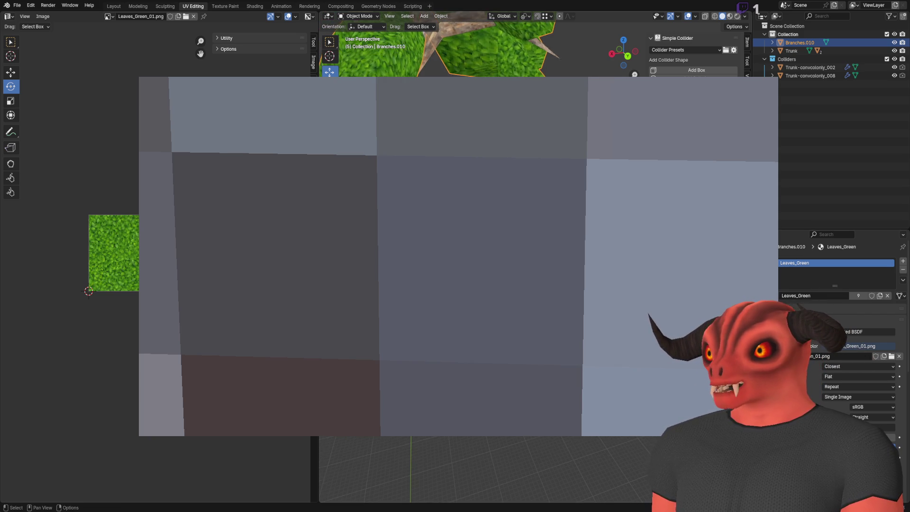
{"action": "key", "text": "ctrl+s"}
{"action": "key", "text": "alt+Tab"}
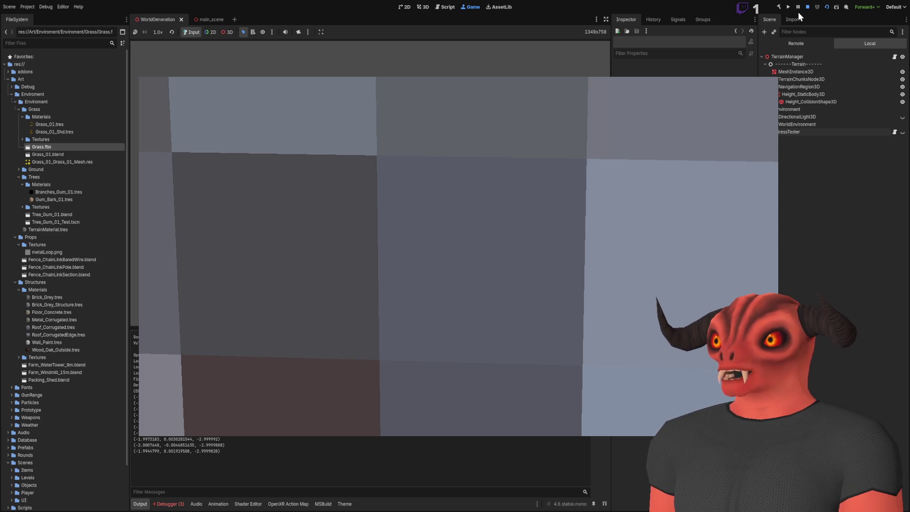
- Stop the running game and relaunch the current scene in Godot
{"action": "left_click", "coordinate": [809, 6]}
{"action": "left_click", "coordinate": [835, 7]}
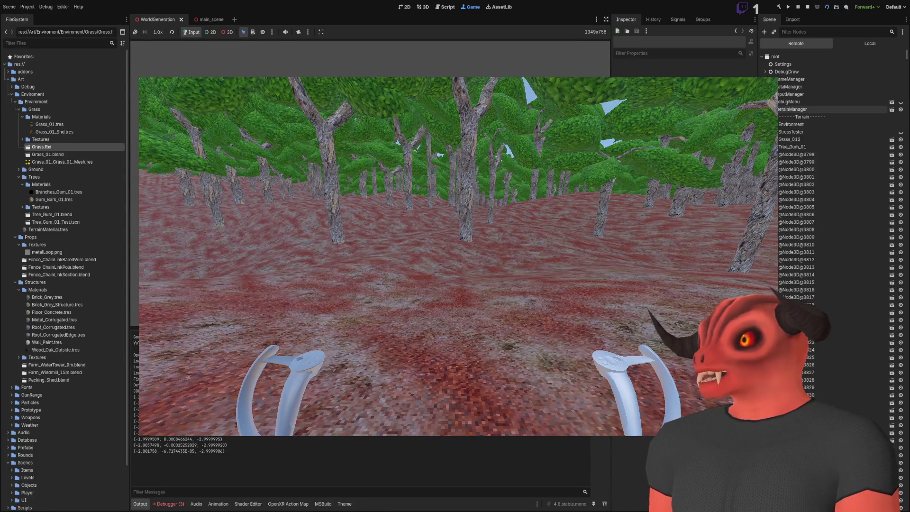
- Inspect the CollisionShape3D nodes of Trunk_008 and Trunk_002 in the Remote scene tree
{"action": "left_click", "coordinate": [788, 154]}
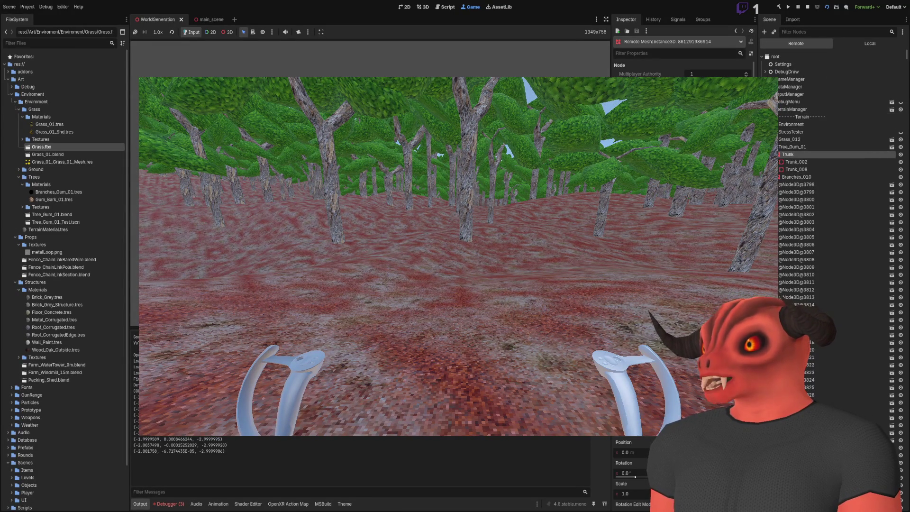
{"action": "left_click", "coordinate": [791, 164]}
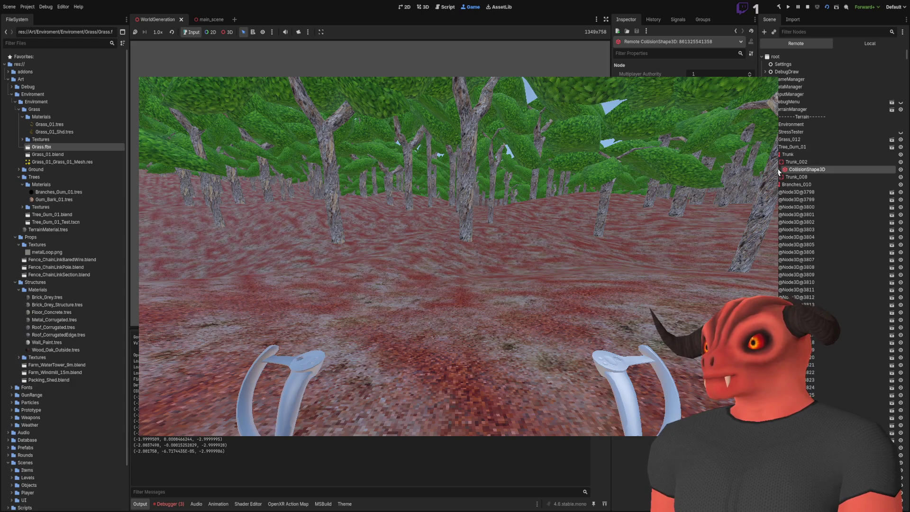
{"action": "left_click", "coordinate": [800, 185]}
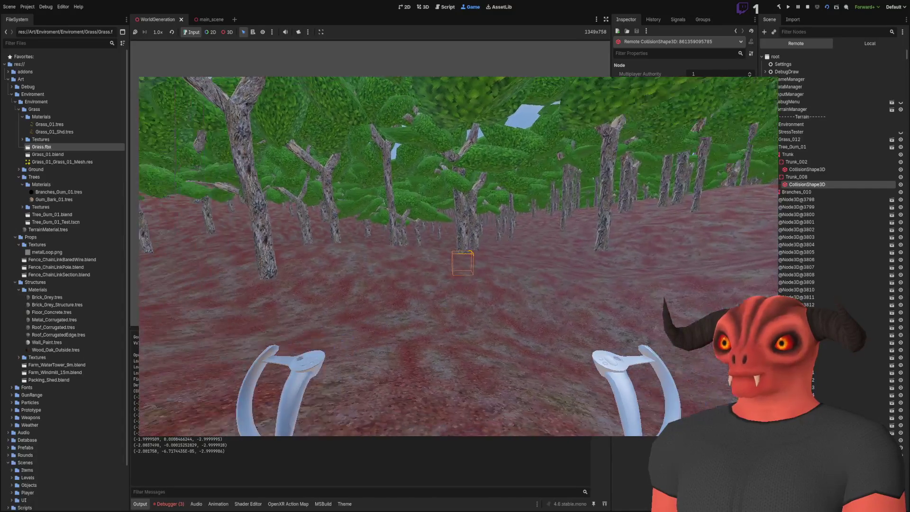
{"action": "left_click", "coordinate": [485, 192]}
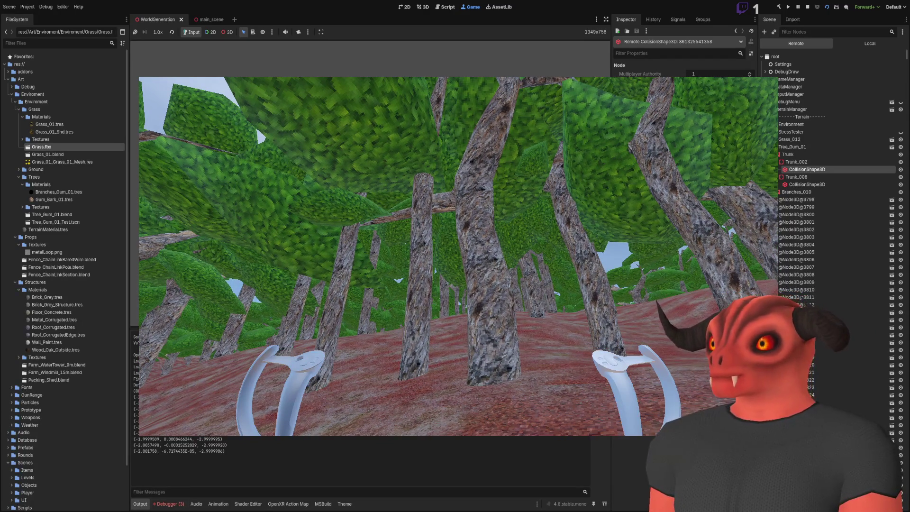
- Stop the running game in Godot and return to Blender
{"action": "key", "text": "alt+Tab"}
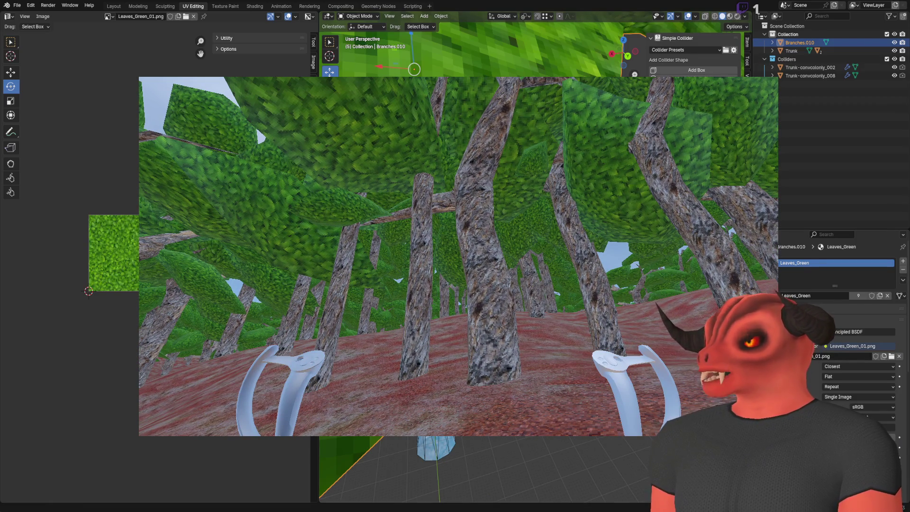
{"action": "key", "text": "alt+Tab"}
{"action": "left_click", "coordinate": [807, 7]}
{"action": "key", "text": "alt+Tab"}
- Edit Branches.010 and link-select the leaf clumps, with Delimit set to Normal
{"action": "scroll", "coordinate": [499, 255], "scroll_direction": "down", "scroll_amount": 8}
{"action": "scroll", "coordinate": [480, 195], "scroll_direction": "up", "scroll_amount": 5}
{"action": "left_click", "coordinate": [530, 178]}
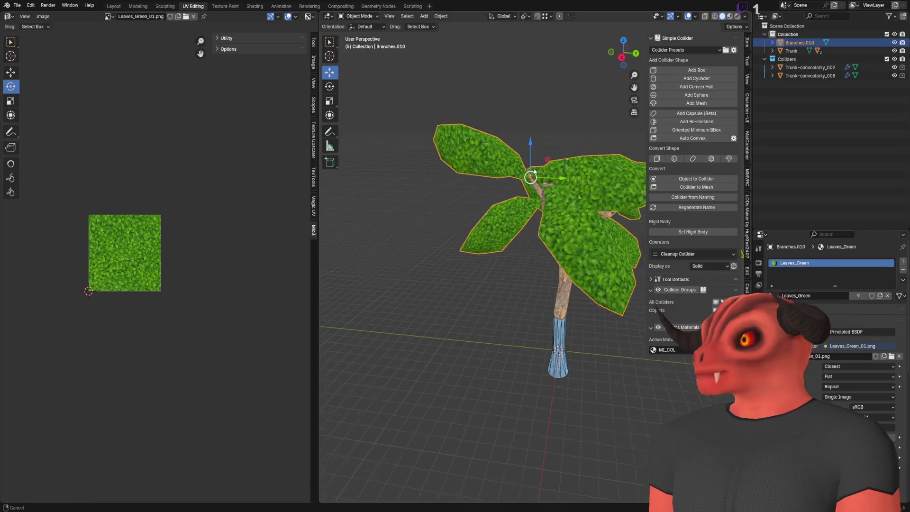
{"action": "key", "text": "Tab"}
{"action": "key", "text": "l"}
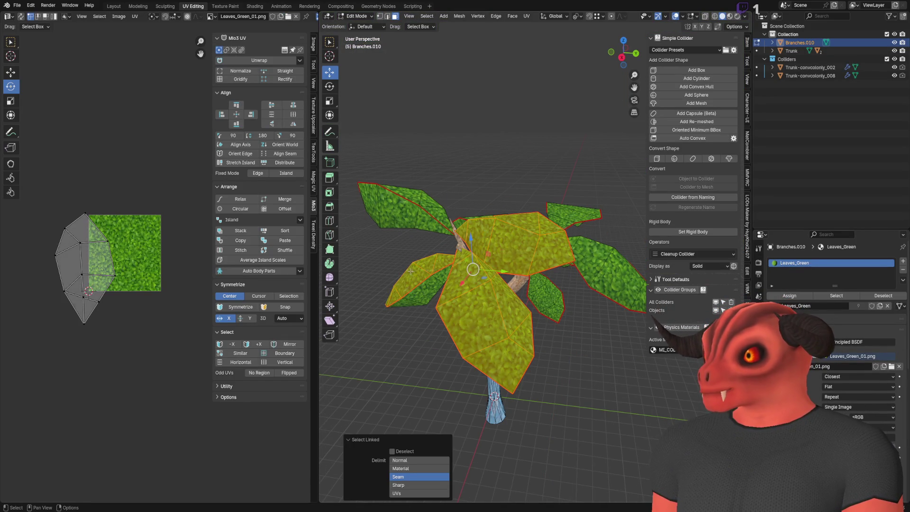
{"action": "key", "text": "l"}
{"action": "key", "text": "l"}
{"action": "key", "text": "l"}
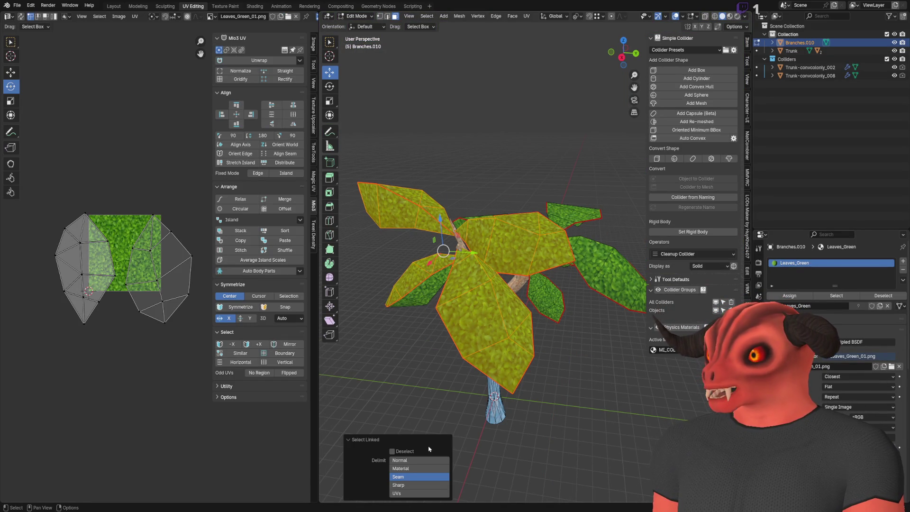
{"action": "left_click", "coordinate": [408, 461]}
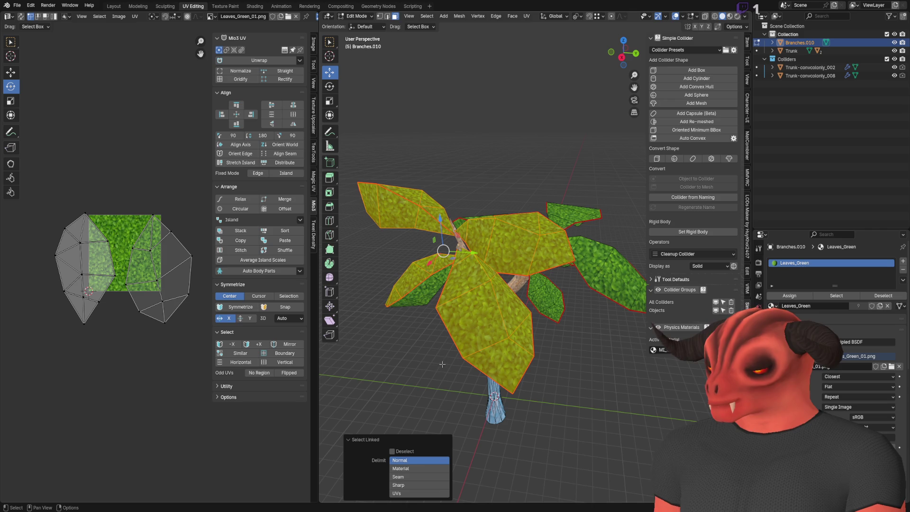
- Deselect the right-hand leaf and delete the other selected leaf faces
{"action": "left_click_drag", "start_coordinate": [499, 280], "coordinate": [507, 248]}
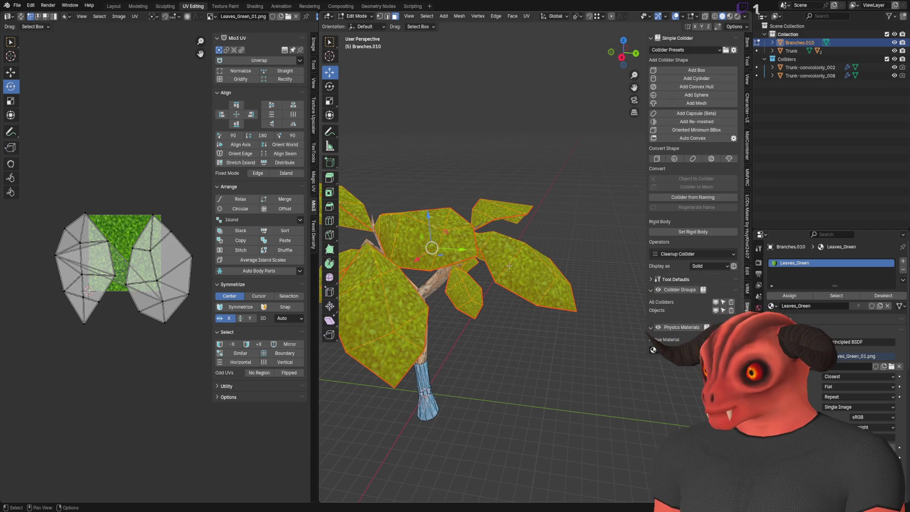
{"action": "key", "text": "l"}
{"action": "left_click", "coordinate": [412, 452]}
{"action": "key", "text": "x"}
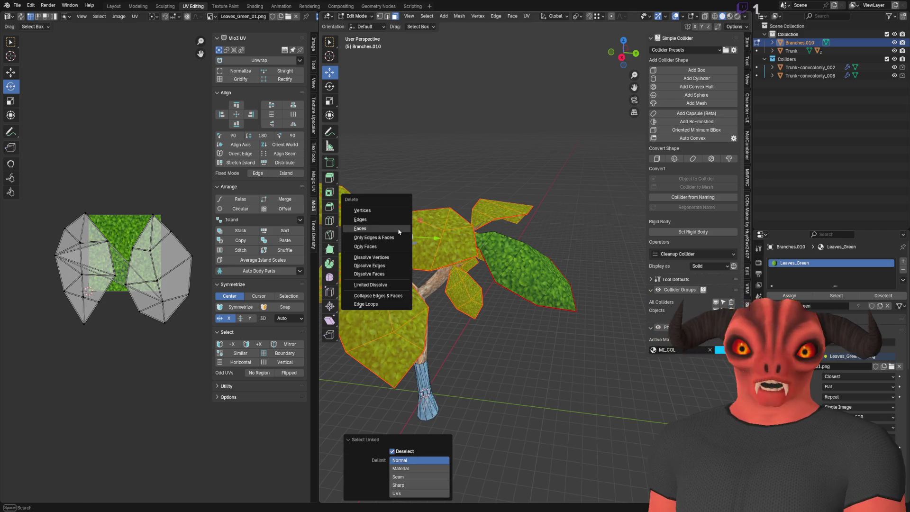
{"action": "left_click", "coordinate": [399, 232]}
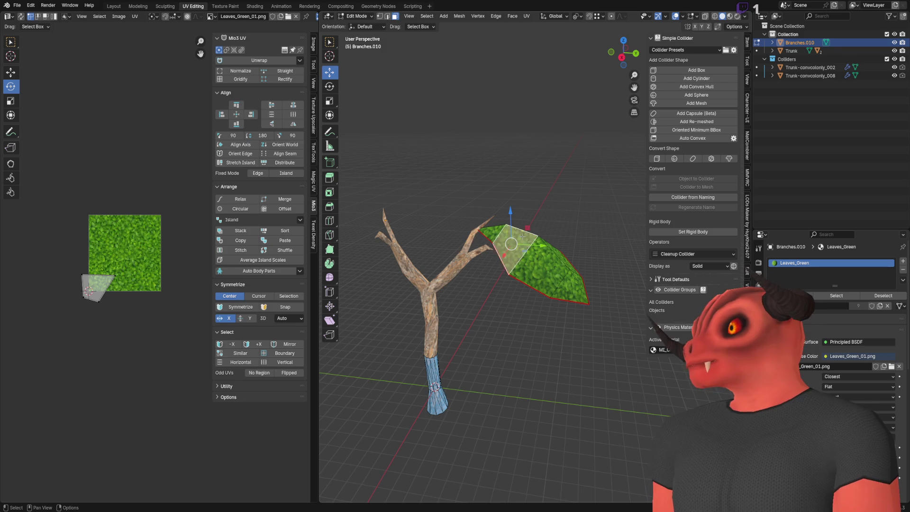
- Frame and select the remaining leaf, then round it with To Sphere
{"action": "scroll", "coordinate": [523, 236], "scroll_direction": "up", "scroll_amount": 5}
{"action": "scroll", "coordinate": [535, 201], "scroll_direction": "down", "scroll_amount": 6}
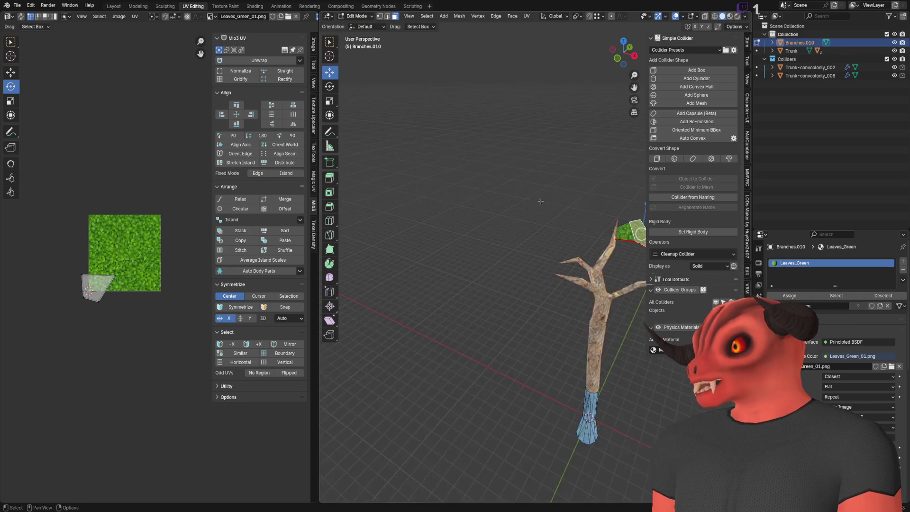
{"action": "key", "text": "KP_Decimal"}
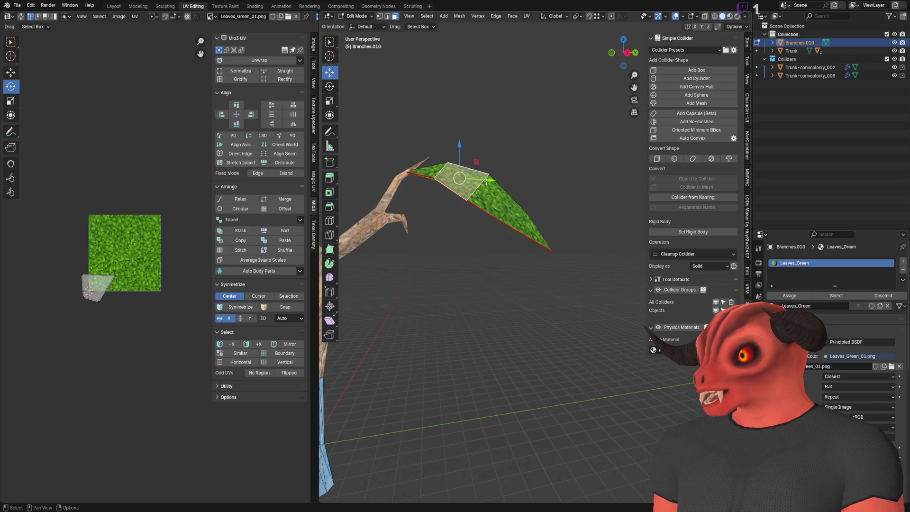
{"action": "key", "text": "ctrl+l"}
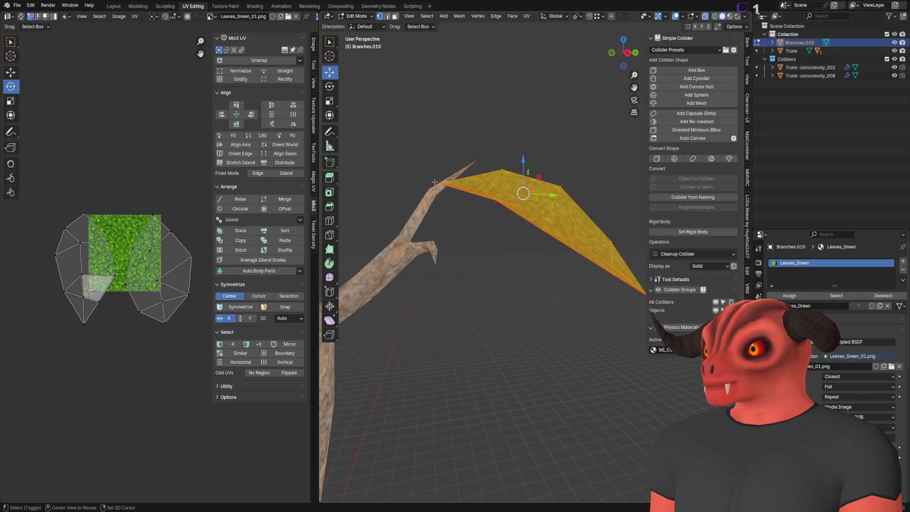
{"action": "left_click", "coordinate": [474, 182], "text": "shift"}
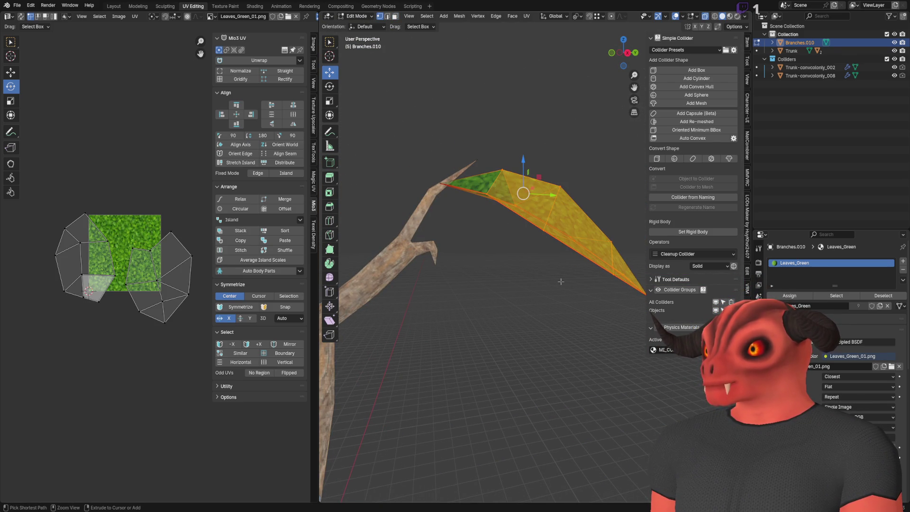
{"action": "key", "text": "shift+alt+s"}
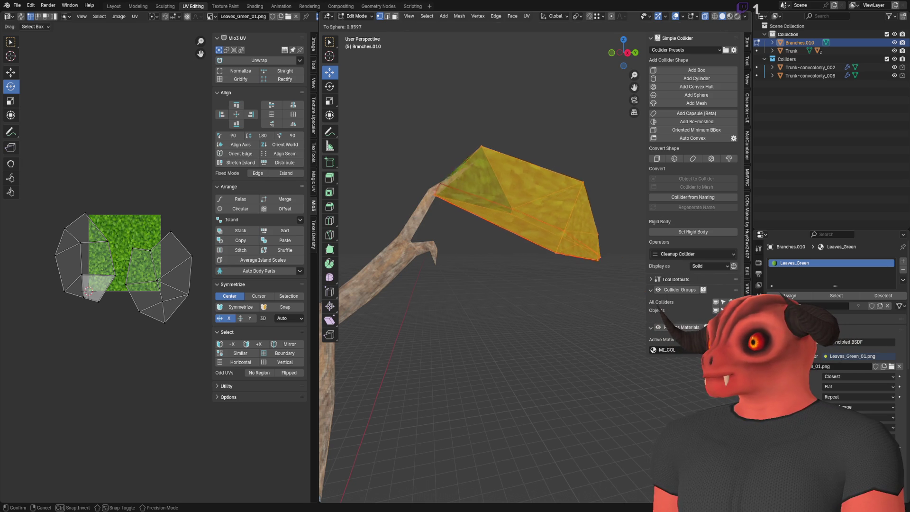
{"action": "left_click", "coordinate": [562, 184]}
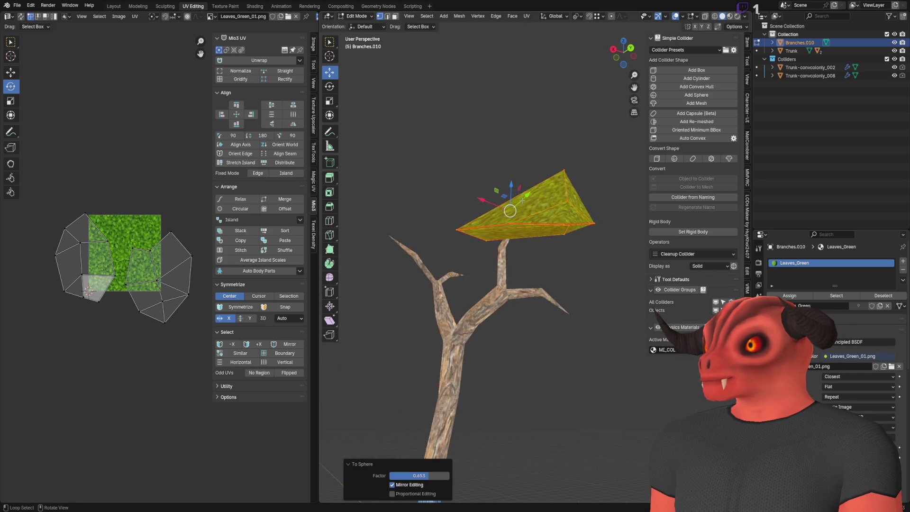
- Fatten the leaf by 1.25 m into a box, then apply full To Sphere rounding
{"action": "key", "text": "alt+s"}
{"action": "left_click", "coordinate": [489, 208]}
{"action": "scroll", "coordinate": [490, 207], "scroll_direction": "down", "scroll_amount": 5}
{"action": "key", "text": "alt+s"}
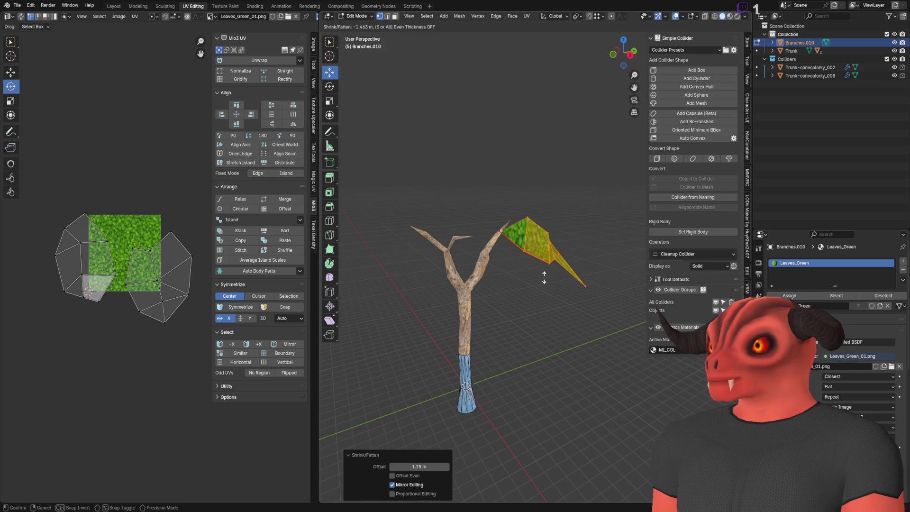
{"action": "left_click", "coordinate": [525, 234]}
{"action": "key", "text": "shift+alt+s"}
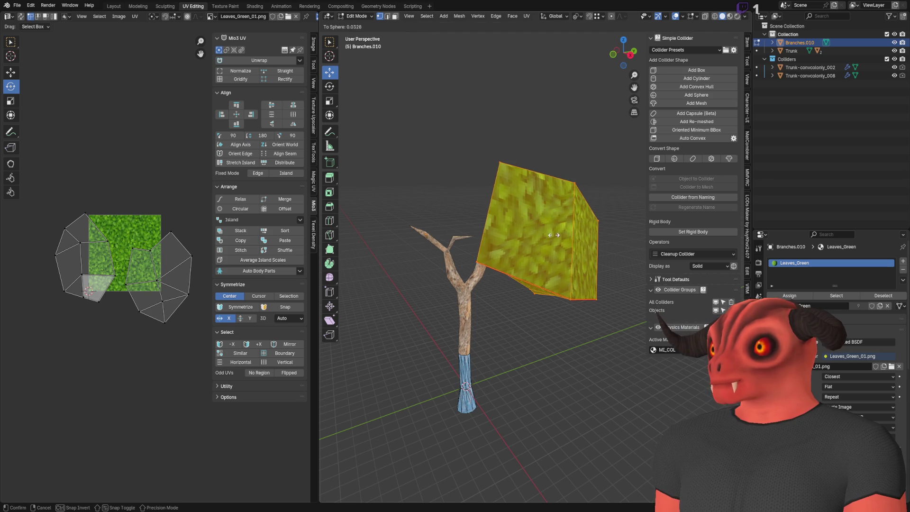
{"action": "left_click", "coordinate": [195, 234]}
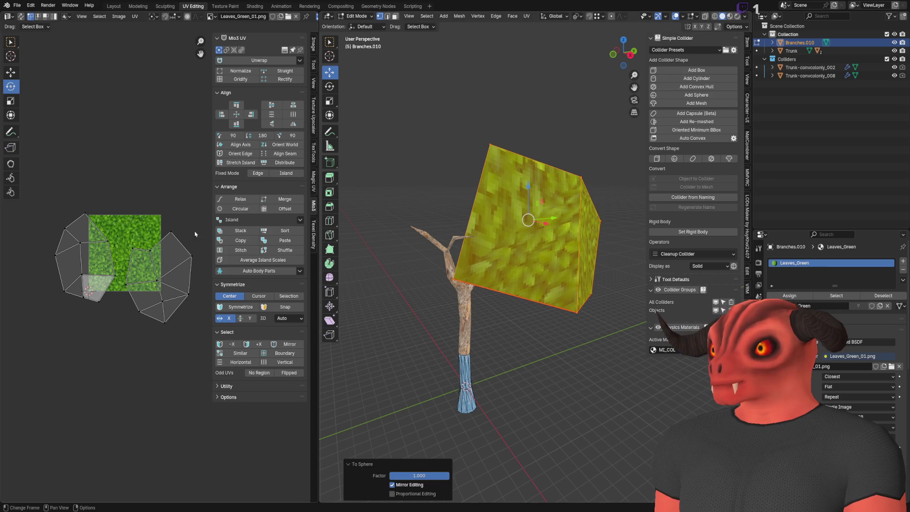
- Scale the leaf block to 0.231, then delete the Branches.010 object in Object Mode
{"action": "left_click", "coordinate": [329, 102]}
{"action": "key", "text": "s"}
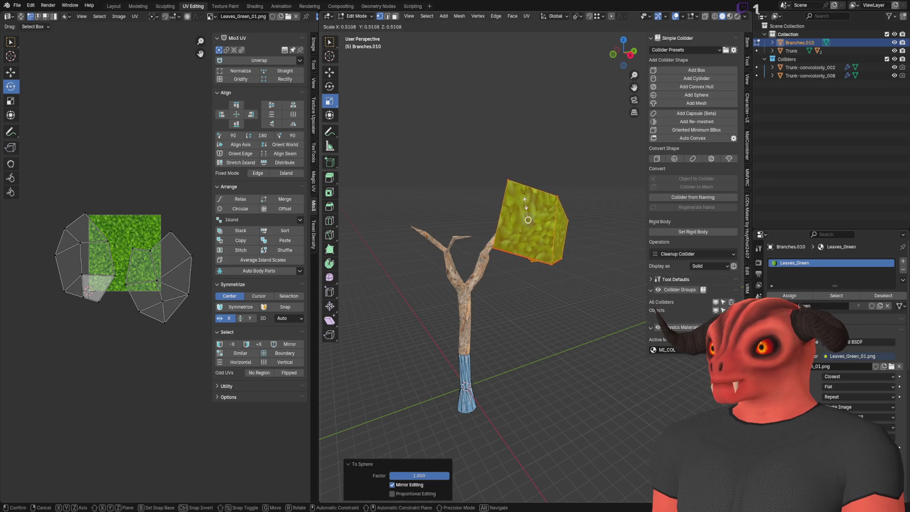
{"action": "left_click", "coordinate": [525, 212]}
{"action": "left_click", "coordinate": [329, 72]}
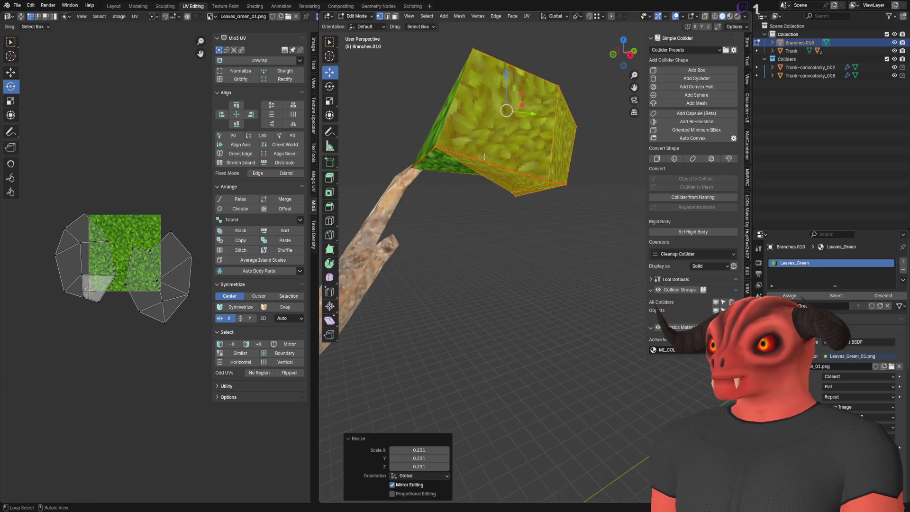
{"action": "left_click_drag", "start_coordinate": [443, 205], "coordinate": [465, 213]}
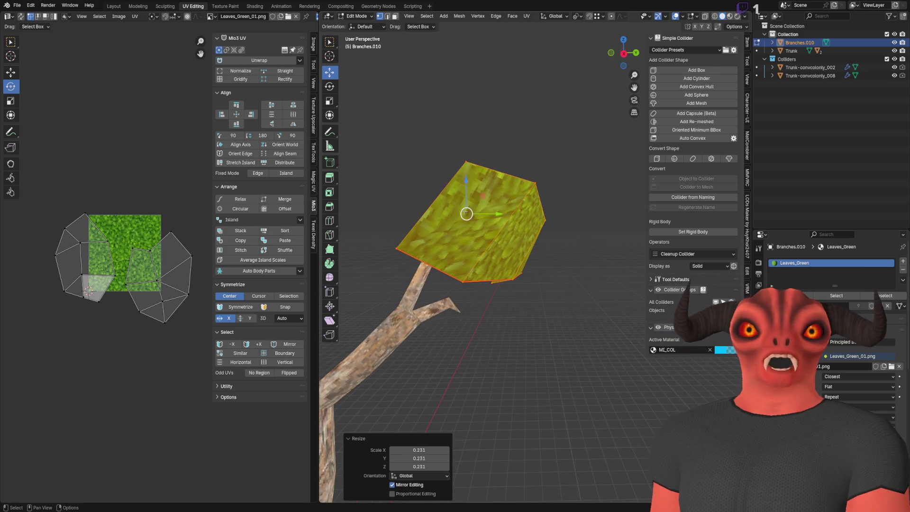
{"action": "key", "text": "Tab"}
{"action": "key", "text": "Delete"}
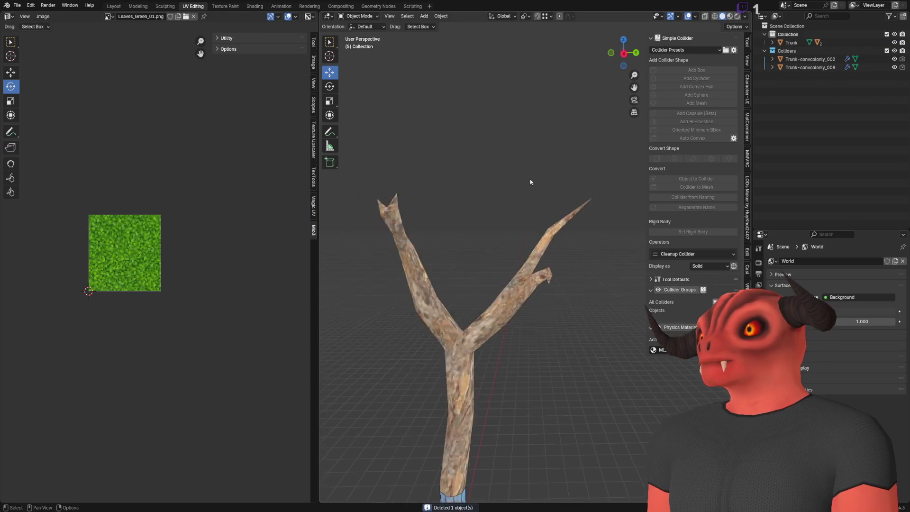
- Add an icosphere with 1 subdivision and frame it in the view
{"action": "scroll", "coordinate": [502, 222], "scroll_direction": "up", "scroll_amount": 3}
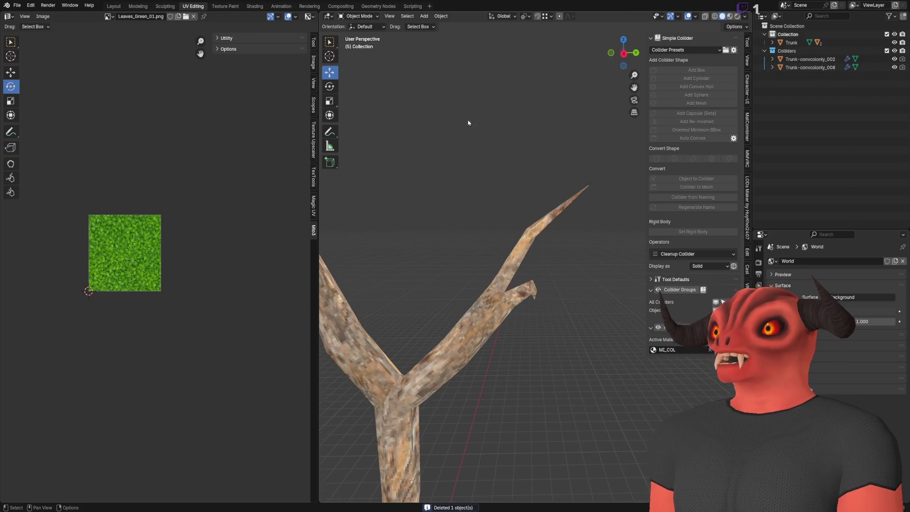
{"action": "left_click", "coordinate": [407, 17]}
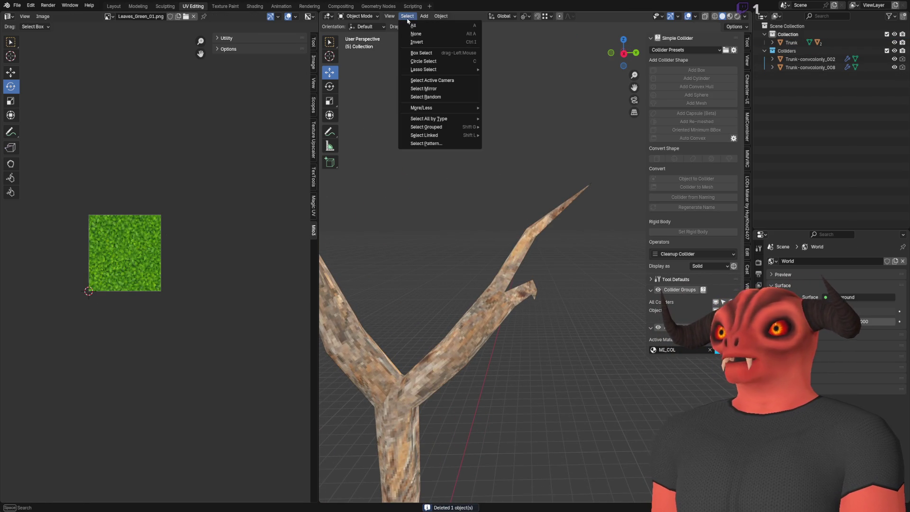
{"action": "mouse_move", "coordinate": [425, 17]}
{"action": "mouse_move", "coordinate": [455, 26]}
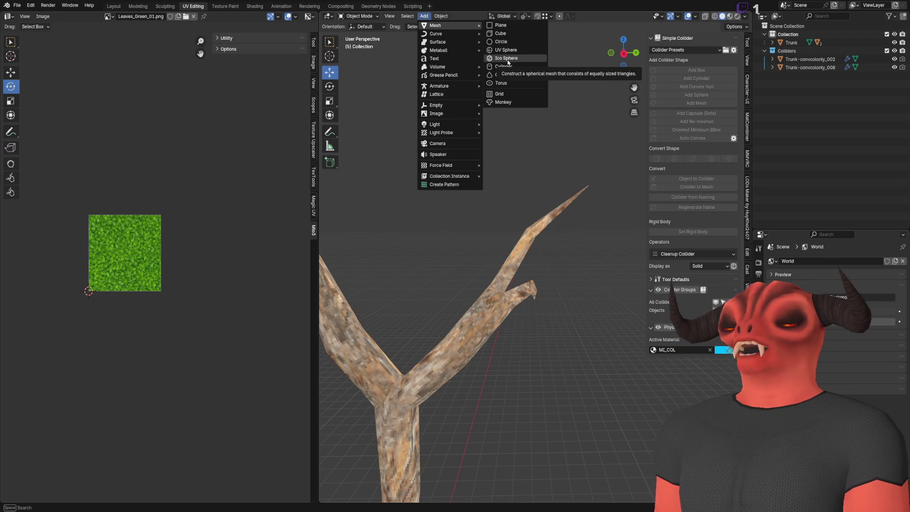
{"action": "left_click", "coordinate": [508, 58]}
{"action": "key", "text": "KP_Decimal"}
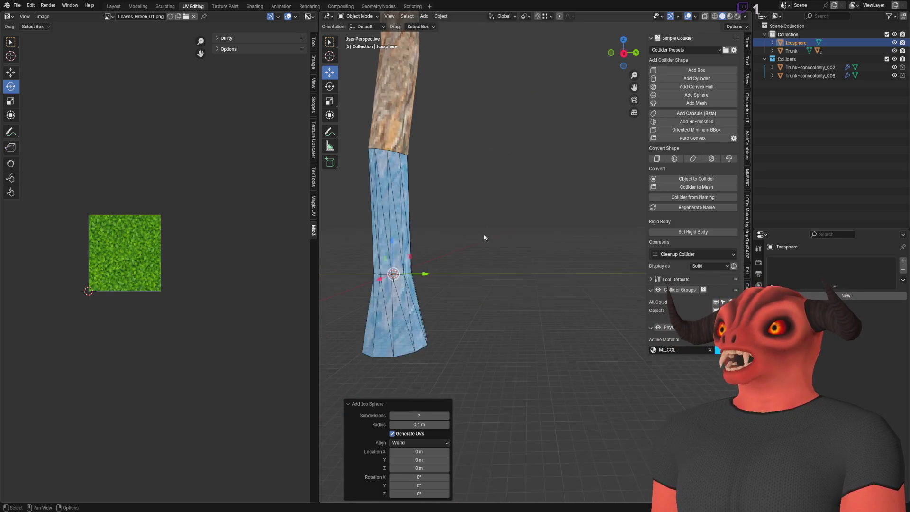
{"action": "key", "text": "KP_Decimal"}
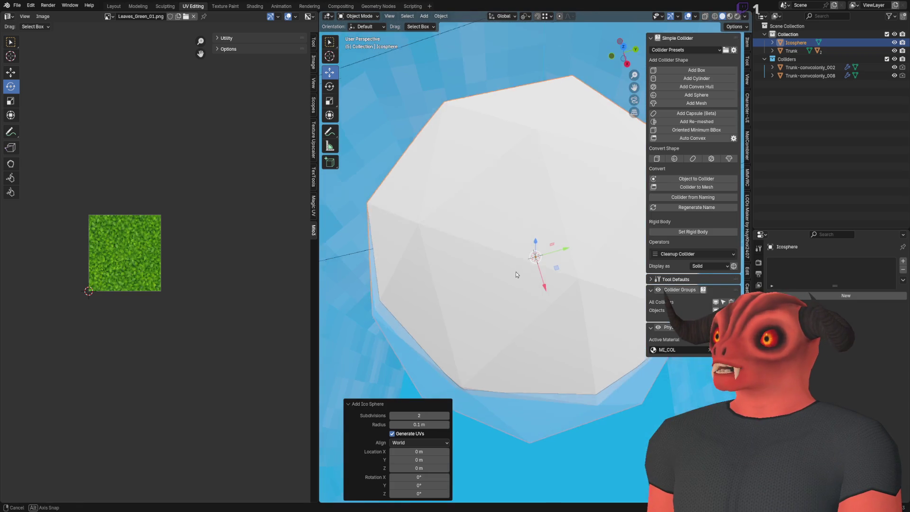
{"action": "left_click", "coordinate": [392, 415]}
- Raise the icosphere toward the branch tips and scale it about 24.65× in Edit Mode
{"action": "scroll", "coordinate": [486, 252], "scroll_direction": "down", "scroll_amount": 6}
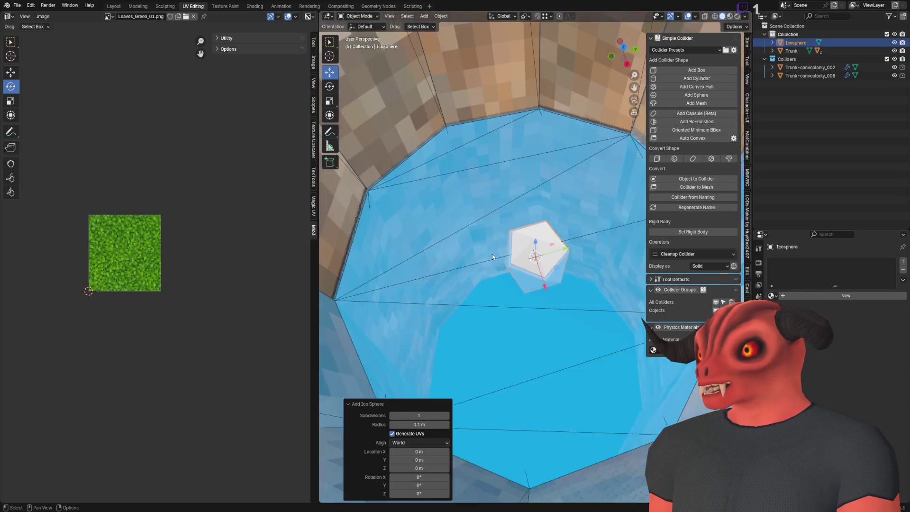
{"action": "scroll", "coordinate": [509, 248], "scroll_direction": "down", "scroll_amount": 8}
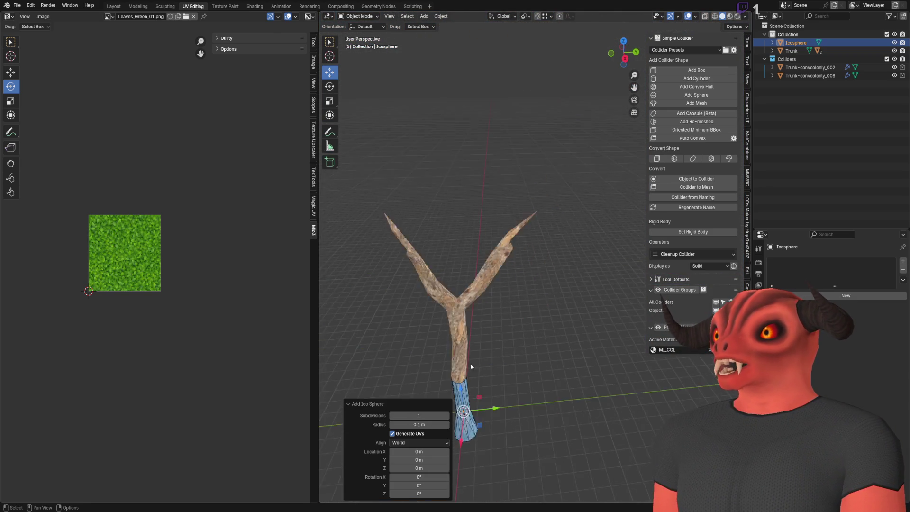
{"action": "mouse_move", "coordinate": [516, 315]}
{"action": "left_mouse_down"}
{"action": "mouse_move", "coordinate": [534, 198]}
{"action": "mouse_move", "coordinate": [434, 120]}
{"action": "left_mouse_up"}
{"action": "key", "text": "KP_Decimal"}
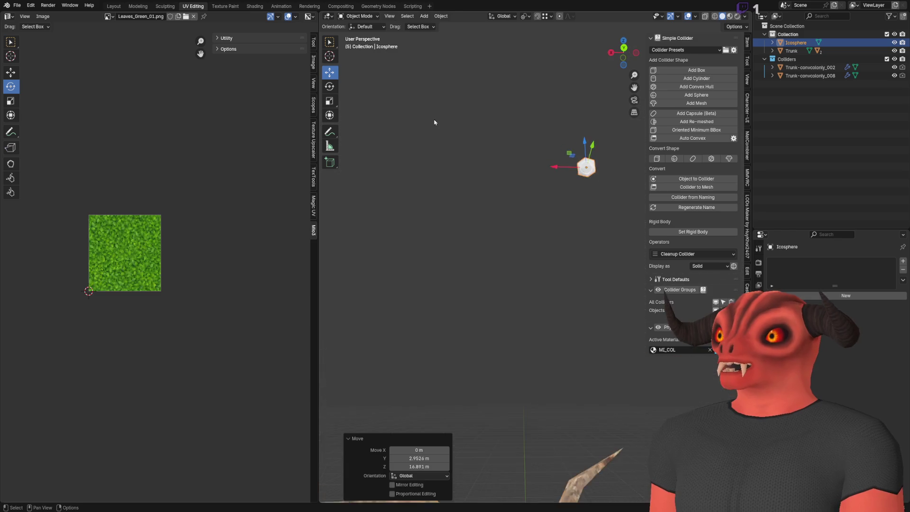
{"action": "scroll", "coordinate": [490, 149], "scroll_direction": "down", "scroll_amount": 2}
{"action": "key", "text": "Tab"}
{"action": "left_click", "coordinate": [331, 101]}
{"action": "mouse_move", "coordinate": [553, 183]}
{"action": "left_mouse_down"}
{"action": "mouse_move", "coordinate": [533, 34]}
{"action": "mouse_move", "coordinate": [374, 128]}
{"action": "mouse_move", "coordinate": [479, 247]}
{"action": "mouse_move", "coordinate": [517, 222]}
{"action": "mouse_move", "coordinate": [527, 251]}
{"action": "left_mouse_up"}
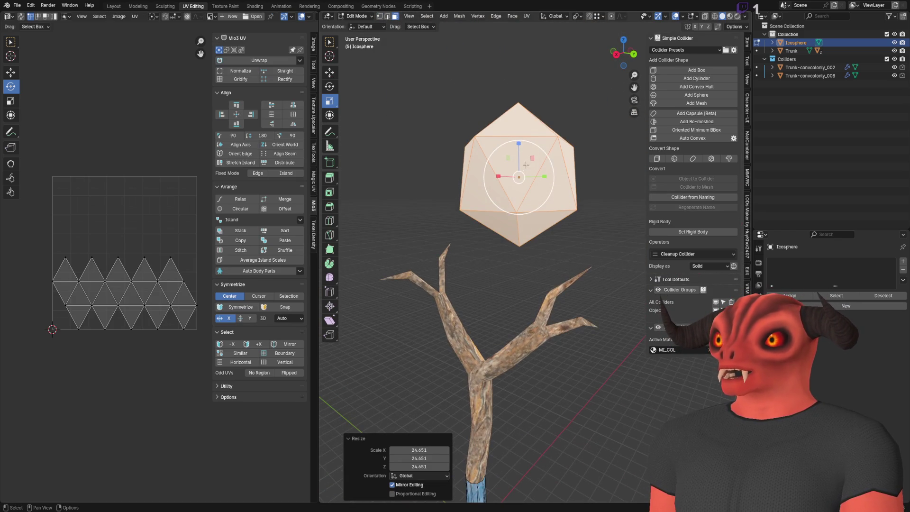
- Shrink the icosphere slightly and clear its selection in edge select mode
{"action": "key", "text": "s"}
{"action": "left_click", "coordinate": [533, 165]}
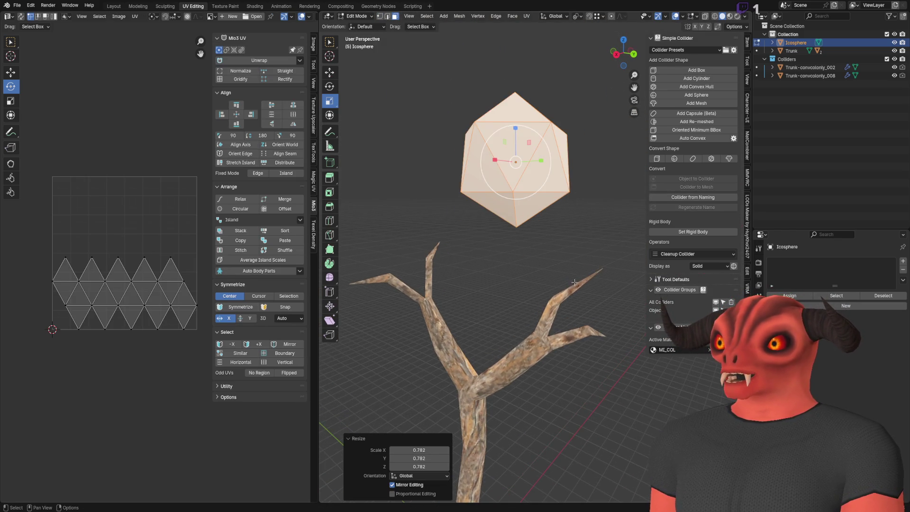
{"action": "scroll", "coordinate": [548, 254], "scroll_direction": "up", "scroll_amount": 5}
{"action": "scroll", "coordinate": [548, 246], "scroll_direction": "down", "scroll_amount": 4}
{"action": "key", "text": "2"}
{"action": "left_click", "coordinate": [571, 241]}
{"action": "left_click_drag", "start_coordinate": [571, 241], "coordinate": [482, 252]}
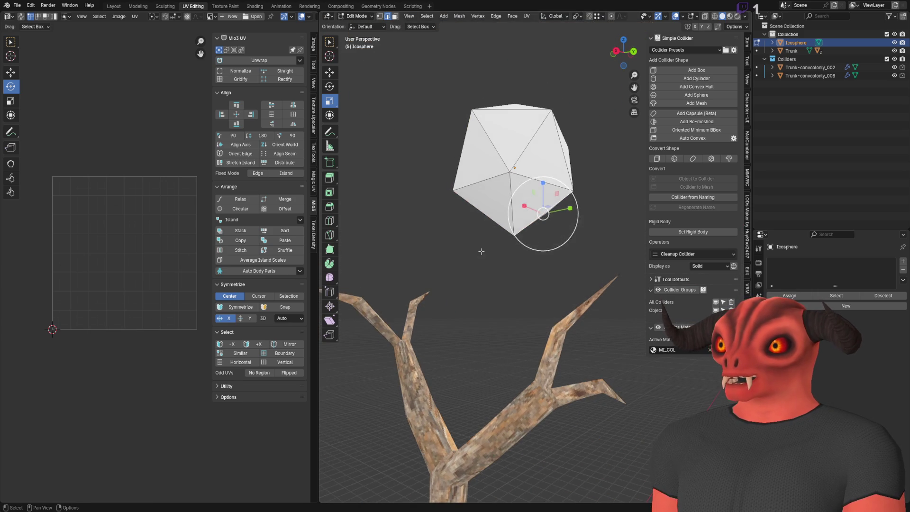
{"action": "left_click", "coordinate": [329, 192]}
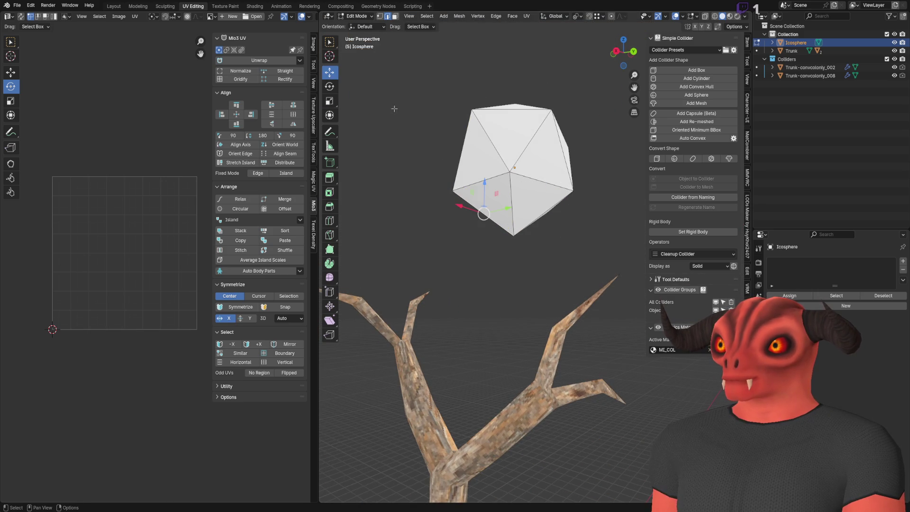
- Try a knife cut across the icosphere, then undo it
{"action": "key", "text": "shift+space"}
{"action": "left_click", "coordinate": [399, 176]}
{"action": "key", "text": "k"}
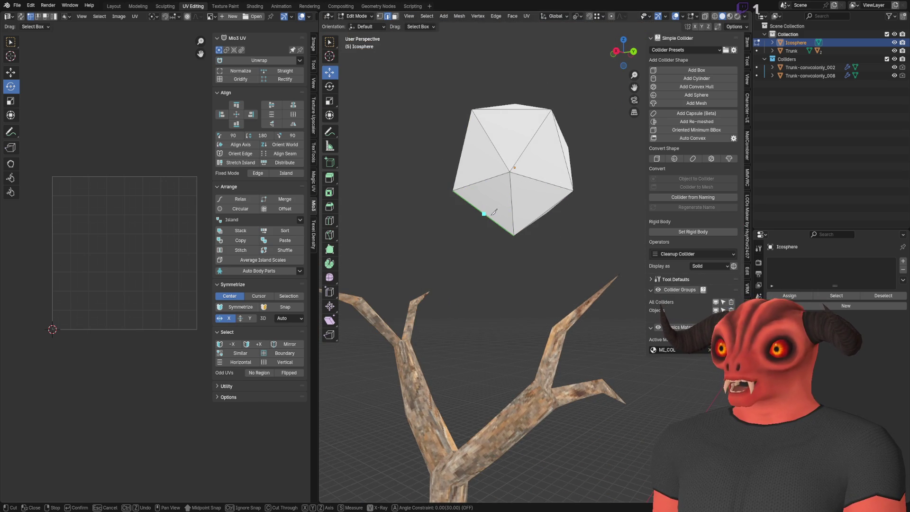
{"action": "left_click_drag", "start_coordinate": [546, 247], "coordinate": [495, 164]}
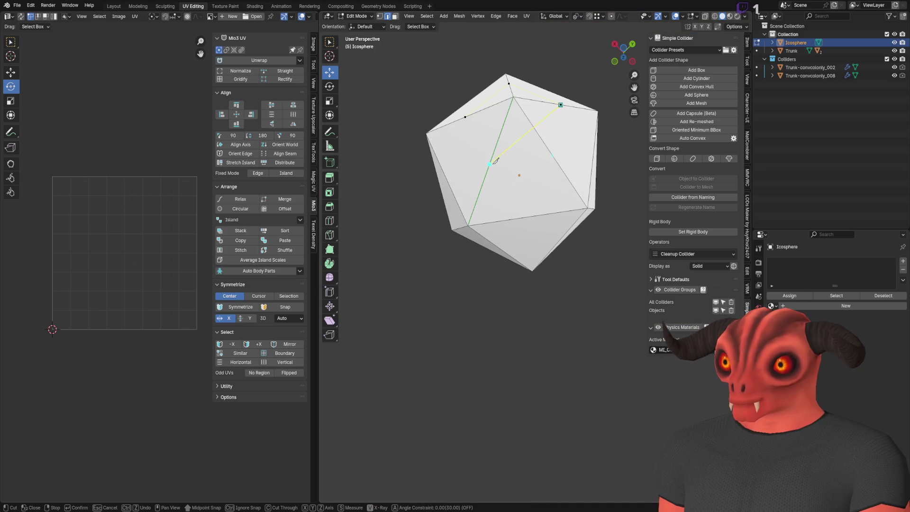
{"action": "key", "text": "Return"}
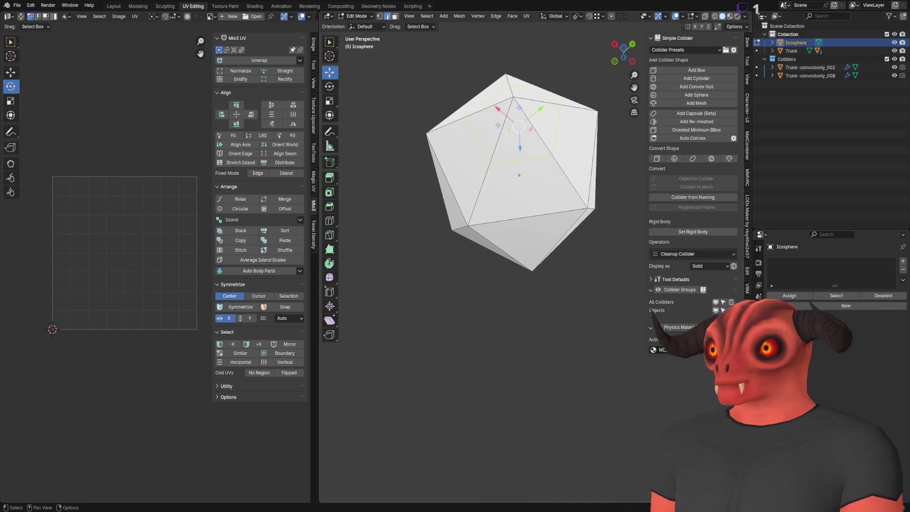
{"action": "key", "text": "ctrl+z"}
{"action": "mouse_move", "coordinate": [515, 97]}
{"action": "left_mouse_down"}
{"action": "mouse_move", "coordinate": [491, 249]}
{"action": "mouse_move", "coordinate": [498, 260]}
{"action": "mouse_move", "coordinate": [506, 203]}
{"action": "left_mouse_up"}
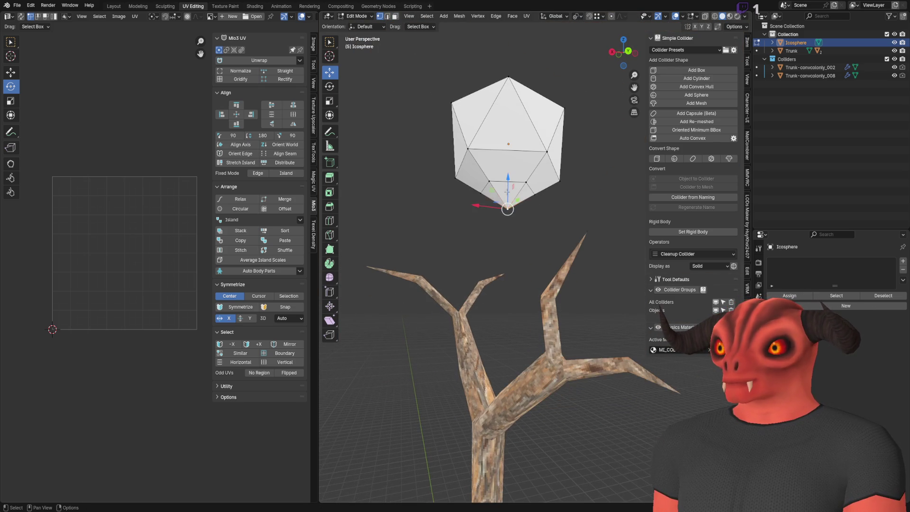
- Pull the bottom vertex straight down about 2.23 m into a spike
{"action": "key", "text": "g"}
{"action": "key", "text": "z"}
{"action": "left_click", "coordinate": [505, 270]}
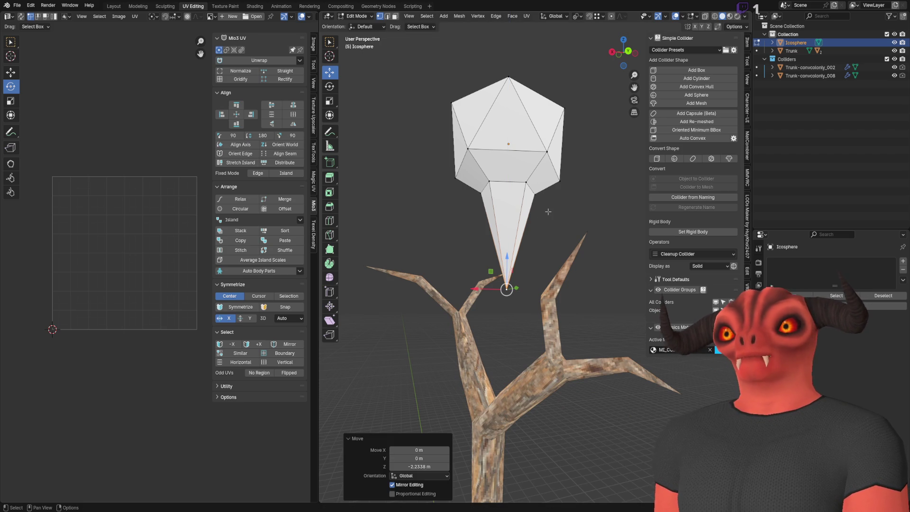
{"action": "scroll", "coordinate": [547, 211], "scroll_direction": "down", "scroll_amount": 5}
{"action": "mouse_move", "coordinate": [548, 211]}
{"action": "left_mouse_down"}
{"action": "mouse_move", "coordinate": [503, 184]}
{"action": "mouse_move", "coordinate": [612, 223]}
{"action": "left_mouse_up"}
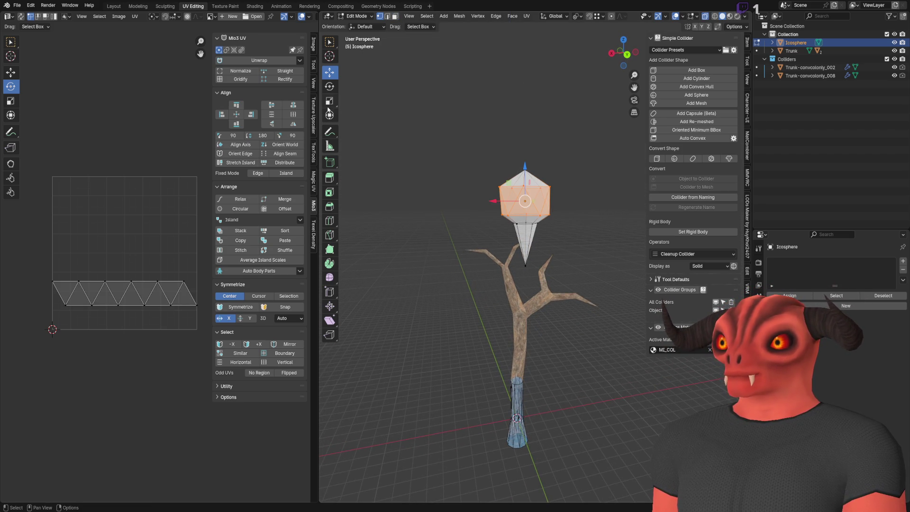
- Select the spike's top ring, scale it to 0.436, and lower it about 0.27 m
{"action": "scroll", "coordinate": [587, 201], "scroll_direction": "up", "scroll_amount": 3}
{"action": "key", "text": "s"}
{"action": "left_click", "coordinate": [587, 201]}
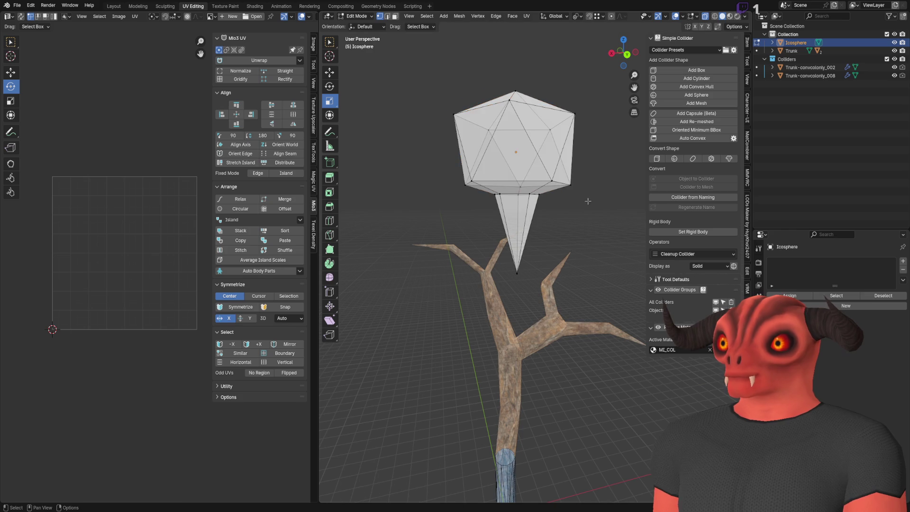
{"action": "scroll", "coordinate": [587, 201], "scroll_direction": "up", "scroll_amount": 3}
{"action": "left_click_drag", "start_coordinate": [446, 124], "coordinate": [578, 166]}
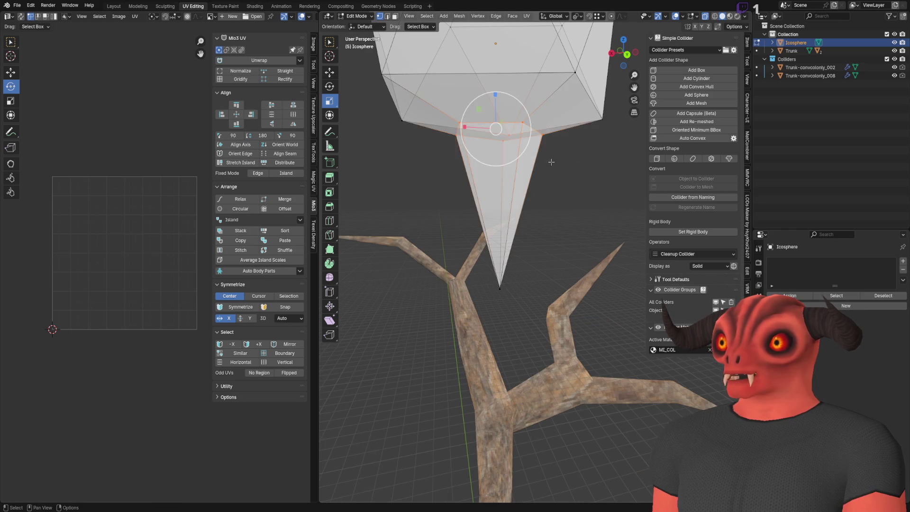
{"action": "scroll", "coordinate": [551, 162], "scroll_direction": "up", "scroll_amount": 2}
{"action": "left_click_drag", "start_coordinate": [542, 104], "coordinate": [507, 131]}
{"action": "key", "text": "s"}
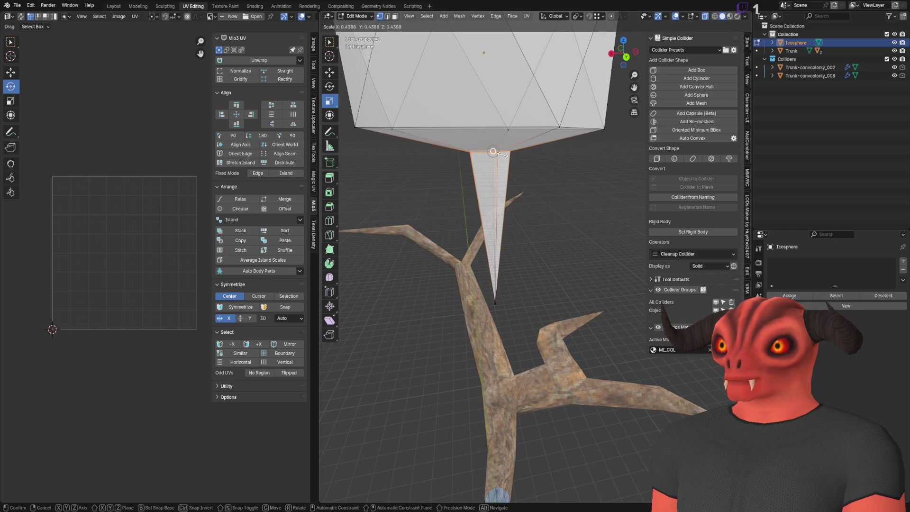
{"action": "left_click", "coordinate": [493, 152]}
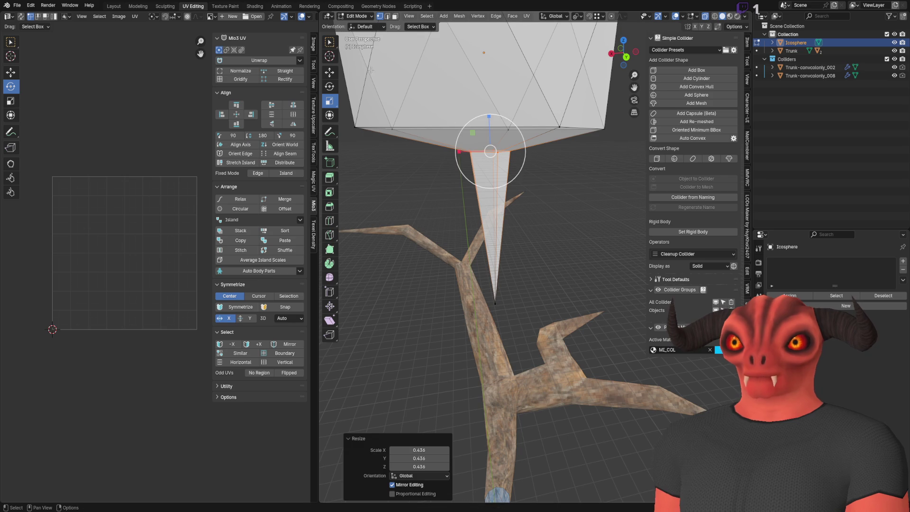
{"action": "left_click", "coordinate": [330, 72]}
{"action": "left_click_drag", "start_coordinate": [491, 119], "coordinate": [490, 136]}
- Select the middle ring, try Shrink/Fatten and undo it, then apply To Sphere
{"action": "scroll", "coordinate": [491, 136], "scroll_direction": "down", "scroll_amount": 4}
{"action": "left_click_drag", "start_coordinate": [454, 162], "coordinate": [597, 206]}
{"action": "key", "text": "alt+s"}
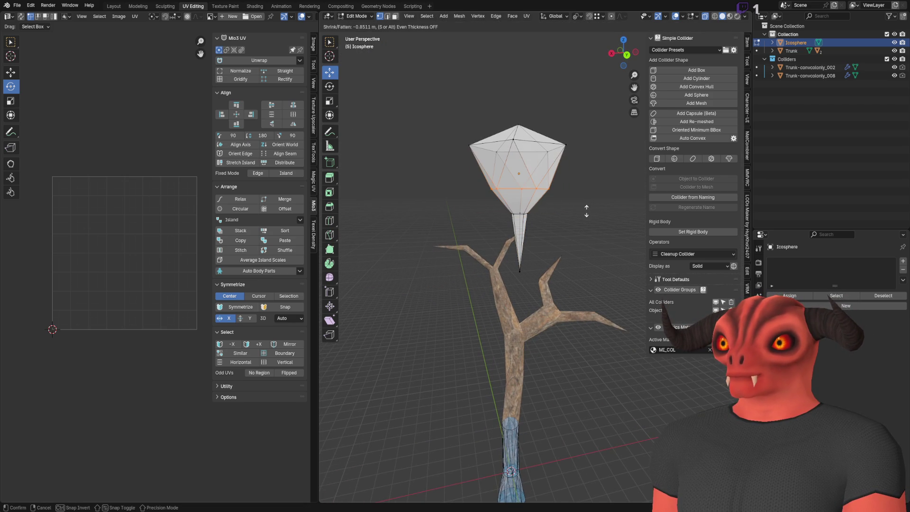
{"action": "left_click", "coordinate": [586, 211]}
{"action": "key", "text": "ctrl+z"}
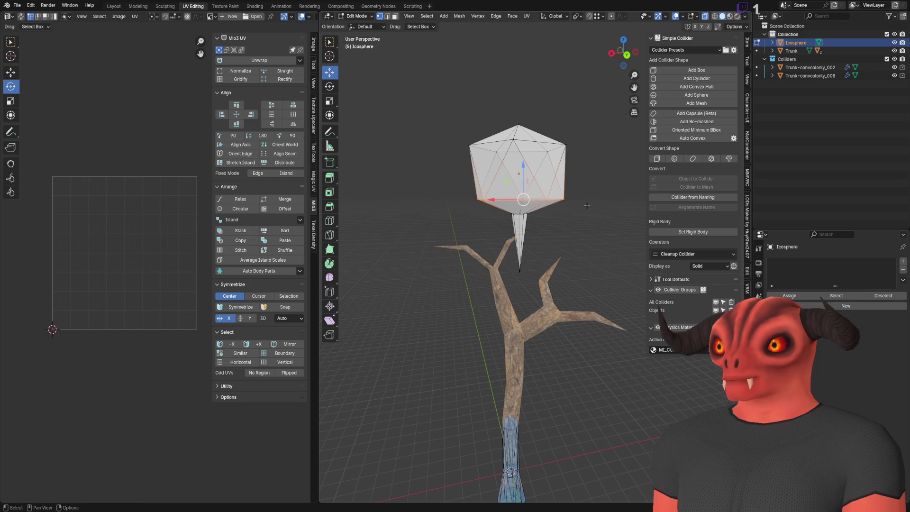
{"action": "key", "text": "shift+alt+s"}
{"action": "key", "text": "Return"}
- Select the whole icosphere and set its To Sphere rounding to 0
{"action": "mouse_move", "coordinate": [366, 51]}
{"action": "left_mouse_down"}
{"action": "mouse_move", "coordinate": [421, 121]}
{"action": "mouse_move", "coordinate": [593, 211]}
{"action": "left_mouse_up"}
{"action": "key", "text": "shift+alt+s"}
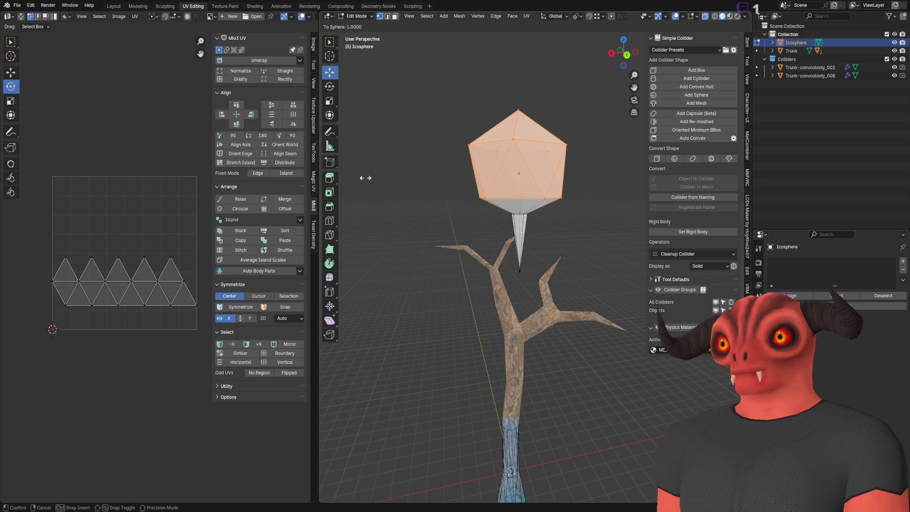
{"action": "left_click", "coordinate": [417, 166]}
{"action": "scroll", "coordinate": [502, 195], "scroll_direction": "up", "scroll_amount": 3}
{"action": "mouse_move", "coordinate": [502, 195]}
{"action": "left_mouse_down"}
{"action": "mouse_move", "coordinate": [488, 262]}
{"action": "mouse_move", "coordinate": [543, 184]}
{"action": "left_mouse_up"}
- Apply smooth shading to all the icosphere's faces
{"action": "key", "text": "Tab"}
{"action": "left_click", "coordinate": [542, 184]}
{"action": "left_click_drag", "start_coordinate": [534, 145], "coordinate": [535, 187]}
{"action": "key", "text": "Tab"}
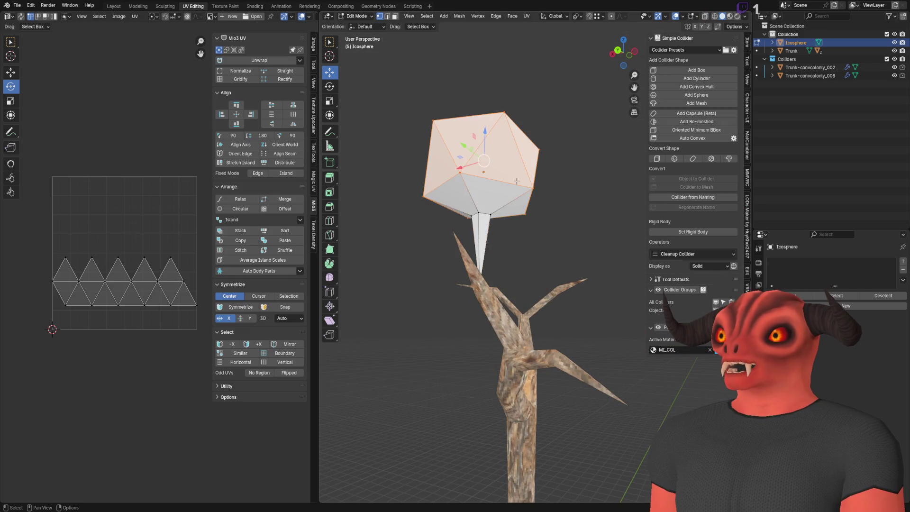
{"action": "right_click", "coordinate": [535, 187]}
{"action": "left_click", "coordinate": [535, 281]}
{"action": "key", "text": "Tab"}
- Move the icosphere so its spike rests on a branch, and add a new material
{"action": "mouse_move", "coordinate": [493, 155]}
{"action": "left_mouse_down"}
{"action": "mouse_move", "coordinate": [535, 255]}
{"action": "mouse_move", "coordinate": [527, 232]}
{"action": "mouse_move", "coordinate": [454, 239]}
{"action": "left_mouse_up"}
{"action": "mouse_move", "coordinate": [546, 238]}
{"action": "left_mouse_down"}
{"action": "mouse_move", "coordinate": [509, 206]}
{"action": "mouse_move", "coordinate": [535, 246]}
{"action": "mouse_move", "coordinate": [498, 245]}
{"action": "left_mouse_up"}
{"action": "left_click_drag", "start_coordinate": [451, 193], "coordinate": [529, 205]}
{"action": "key", "text": "Tab"}
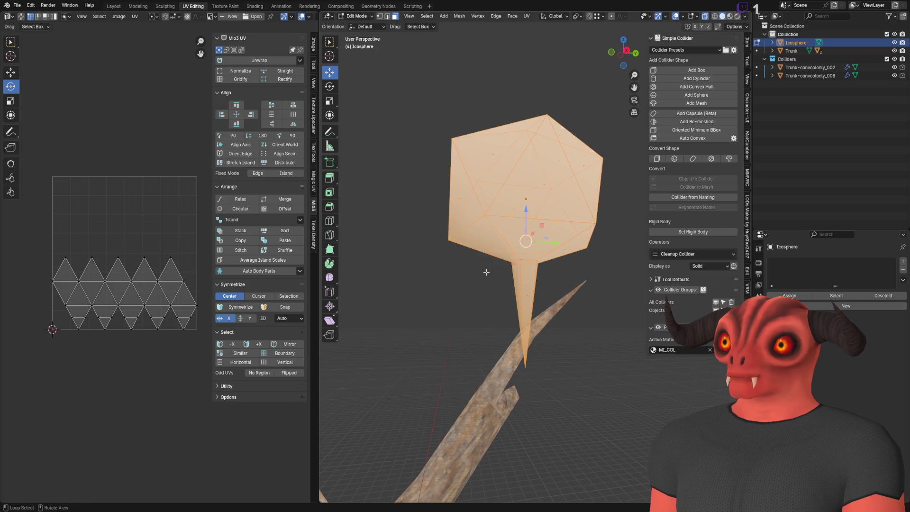
{"action": "left_click", "coordinate": [844, 306]}
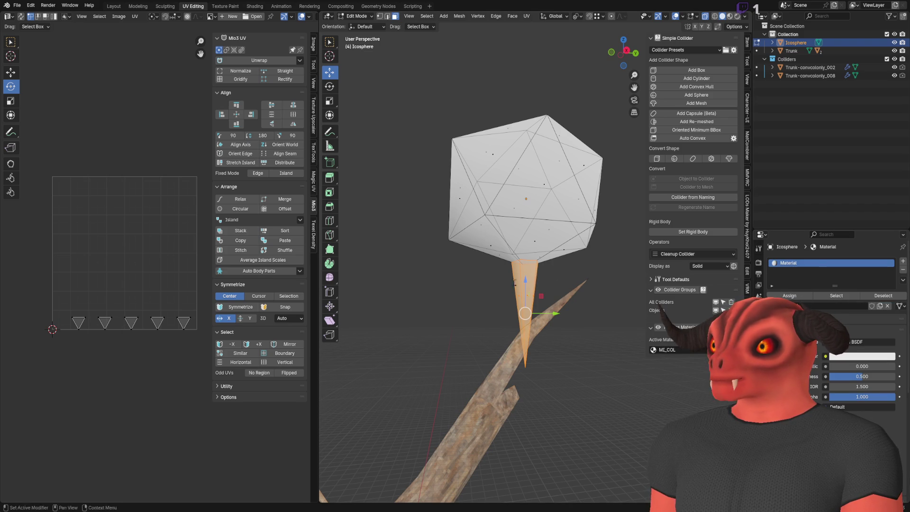
- Undo the blank material and assign Leaves_Green to the icosphere's ball
{"action": "key", "text": "ctrl+z"}
{"action": "left_click", "coordinate": [653, 349]}
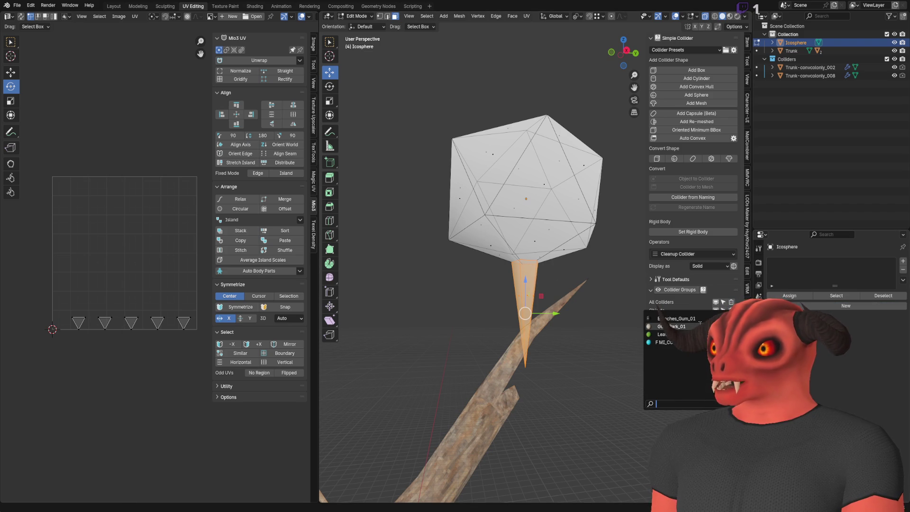
{"action": "left_click", "coordinate": [681, 325]}
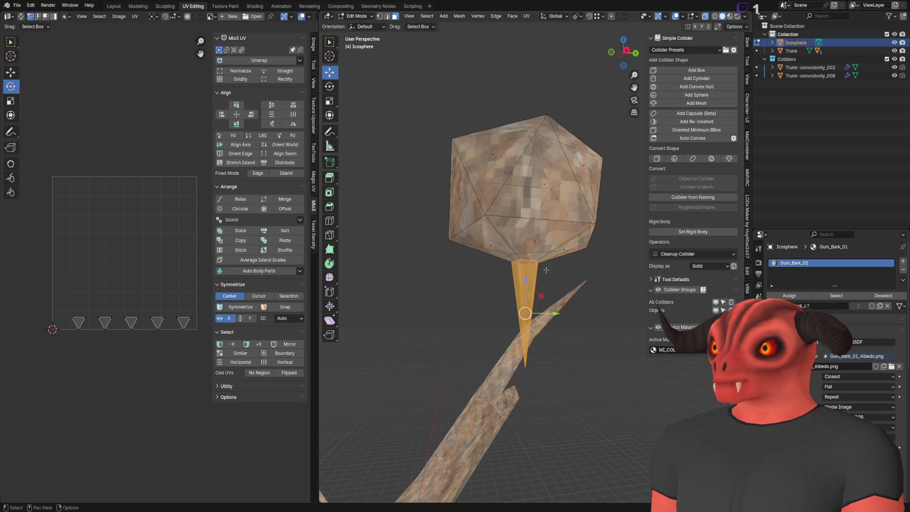
{"action": "left_click", "coordinate": [525, 267]}
{"action": "key", "text": "ctrl+l"}
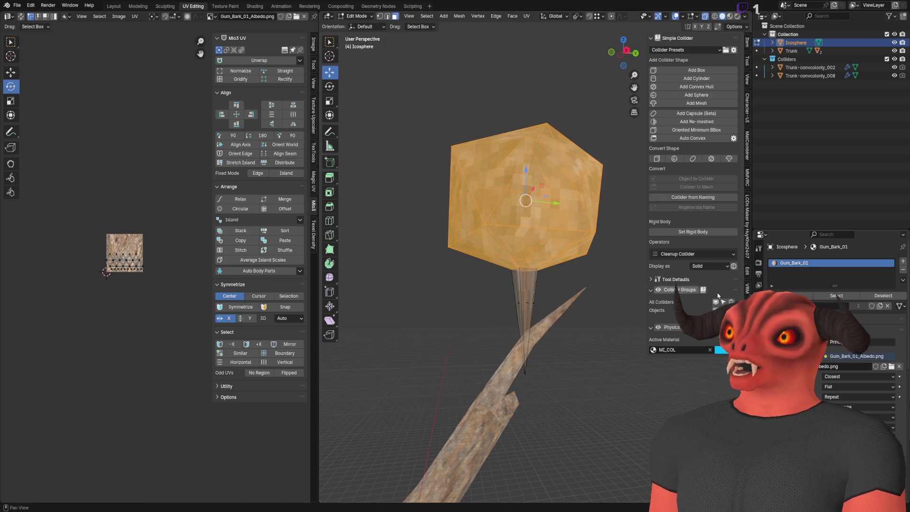
{"action": "left_click", "coordinate": [654, 350]}
{"action": "left_click", "coordinate": [677, 334]}
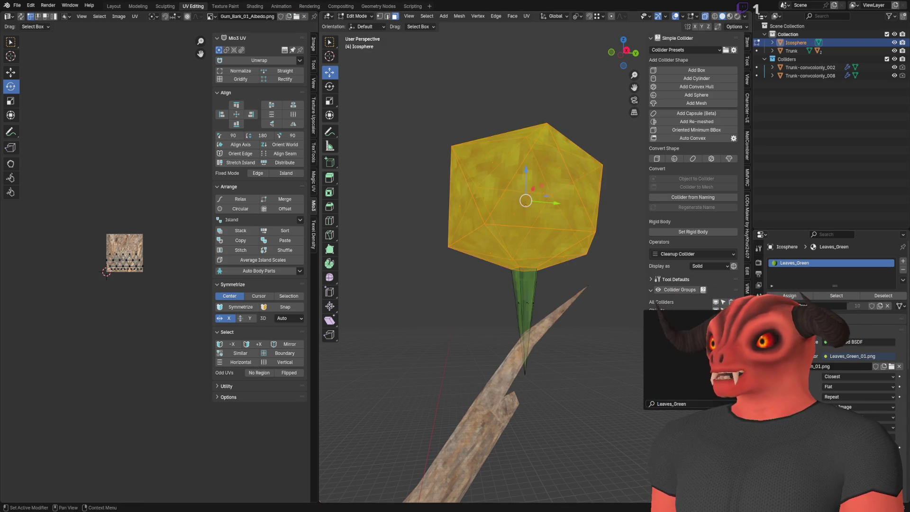
- Add a second material slot with Gum_Bark_01 and assign it to the spike faces
{"action": "left_click", "coordinate": [519, 325]}
{"action": "key", "text": "ctrl+l"}
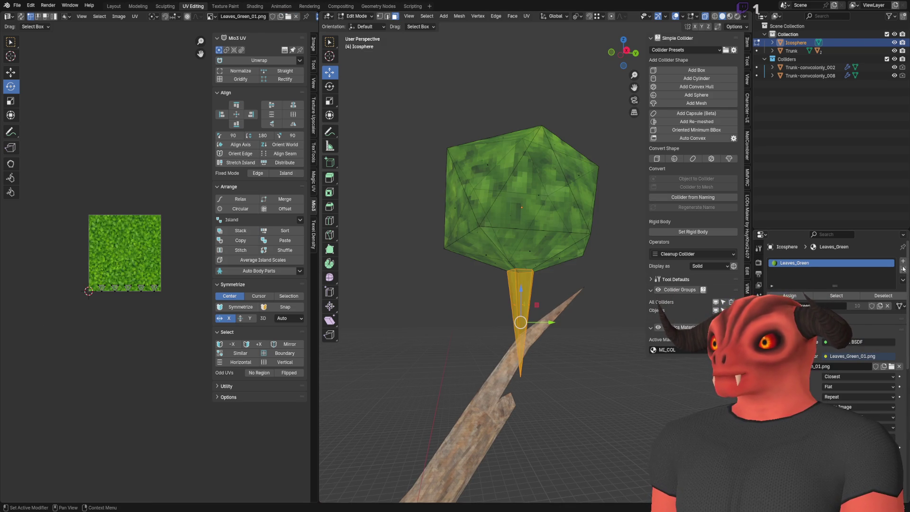
{"action": "left_click", "coordinate": [903, 262]}
{"action": "left_click", "coordinate": [653, 349]}
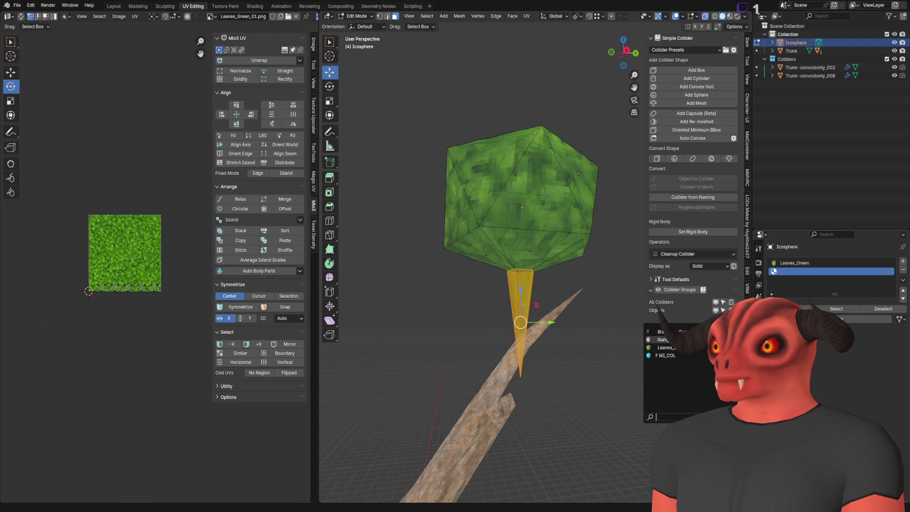
{"action": "left_click", "coordinate": [663, 339]}
{"action": "left_click", "coordinate": [789, 309]}
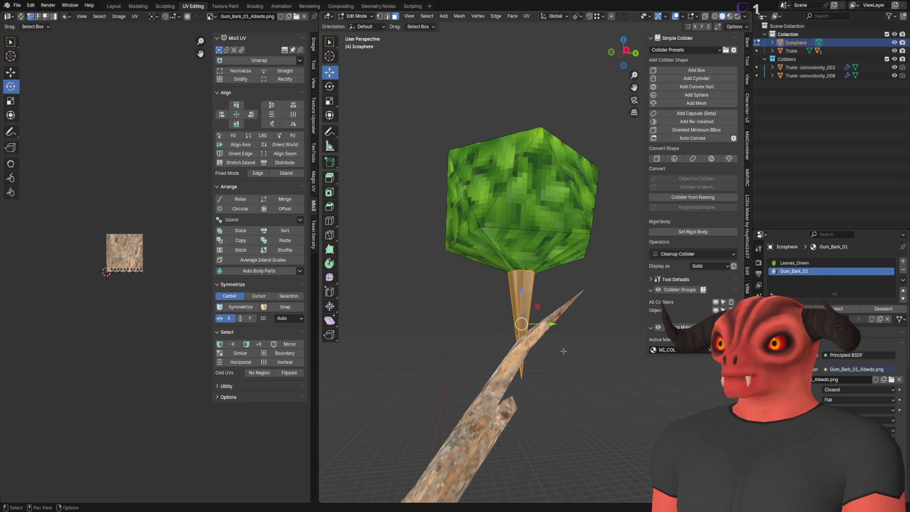
- Smart UV Project the icosphere and scale its UVs about 1.97 times for a finer leaf texture
{"action": "key", "text": "ctrl+l"}
{"action": "key", "text": "ctrl+f"}
{"action": "mouse_move", "coordinate": [592, 295]}
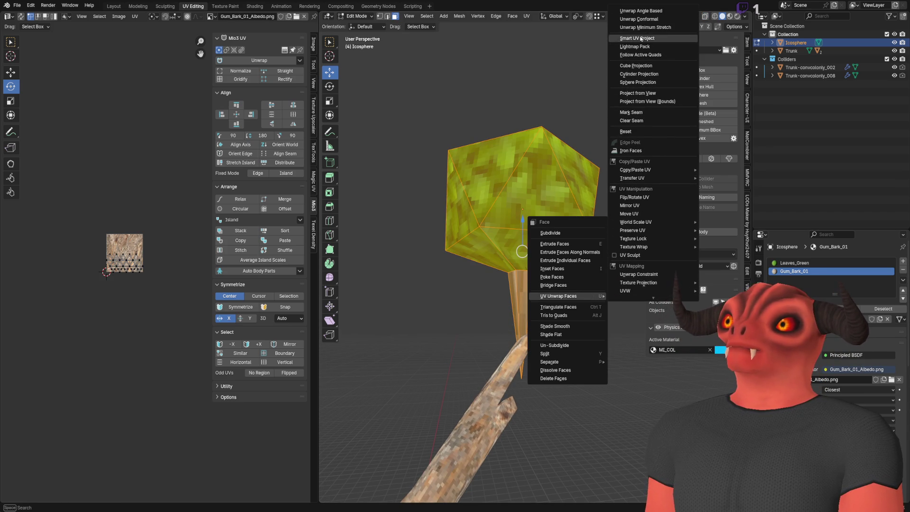
{"action": "left_click", "coordinate": [642, 39]}
{"action": "left_click", "coordinate": [621, 116]}
{"action": "scroll", "coordinate": [109, 222], "scroll_direction": "up", "scroll_amount": 5}
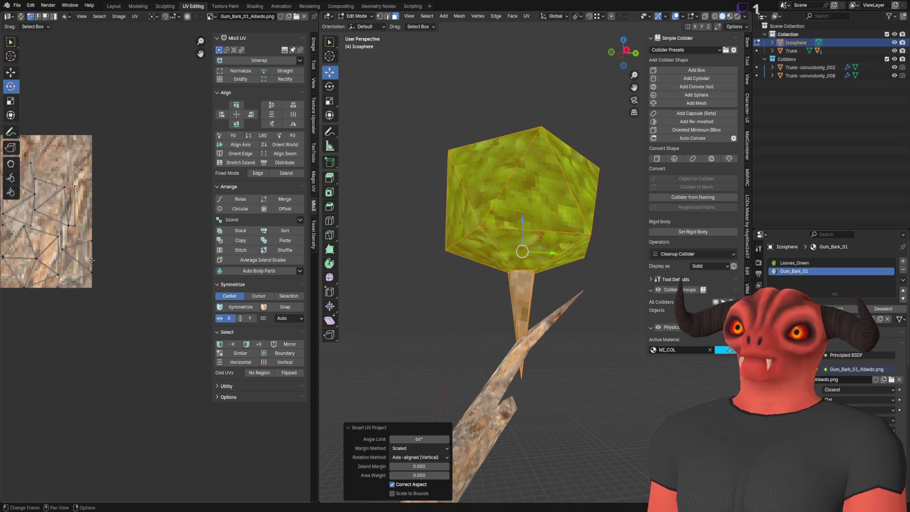
{"action": "key", "text": "s"}
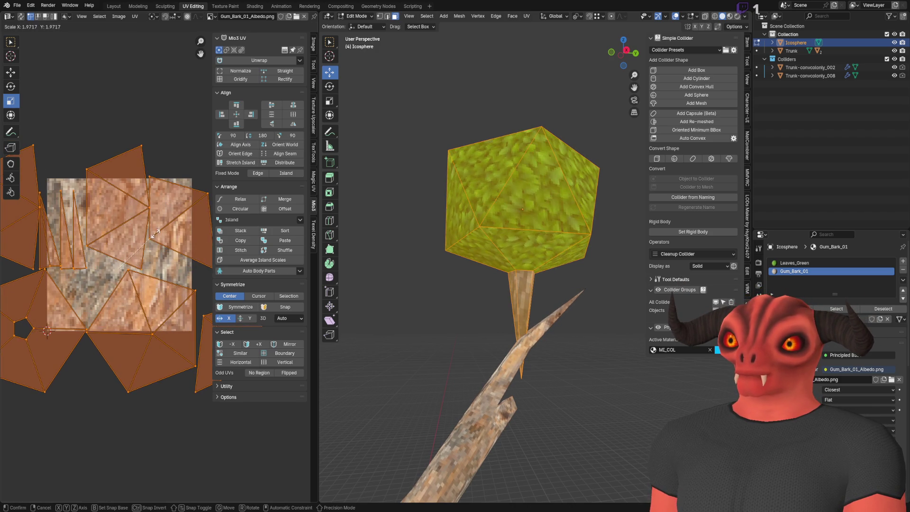
{"action": "left_click", "coordinate": [157, 251]}
{"action": "key", "text": "Tab"}
- Zoom in on the textured leaf clump, then switch to the Godot editor
{"action": "scroll", "coordinate": [537, 245], "scroll_direction": "down", "scroll_amount": 3}
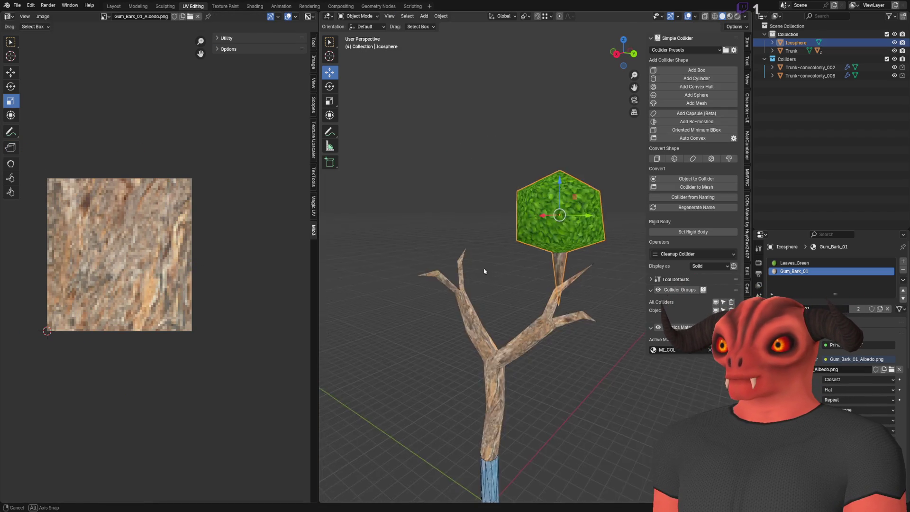
{"action": "scroll", "coordinate": [537, 245], "scroll_direction": "up", "scroll_amount": 5}
{"action": "key", "text": "Tab"}
{"action": "key", "text": "Tab"}
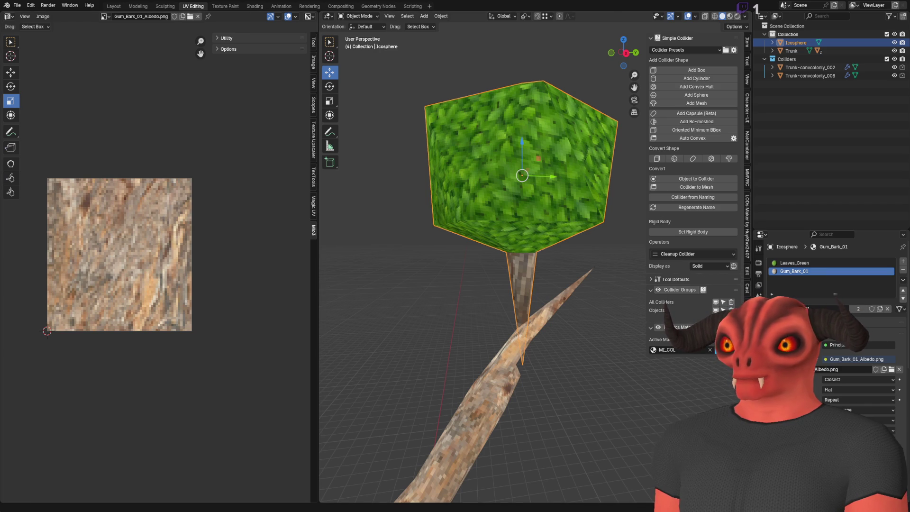
{"action": "key", "text": "alt+Tab"}
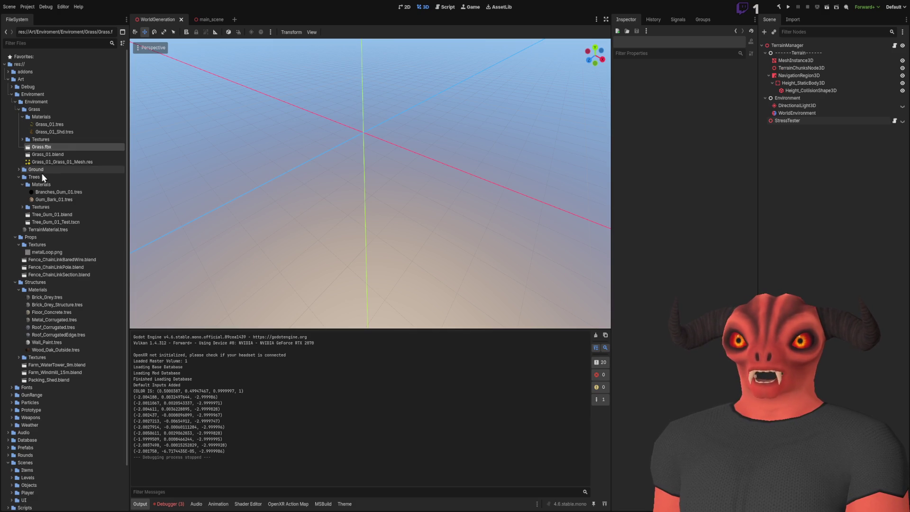
- Select Leaves_Green_01.png in the Trees textures folder and open it in Photoshop
{"action": "left_click", "coordinate": [20, 209]}
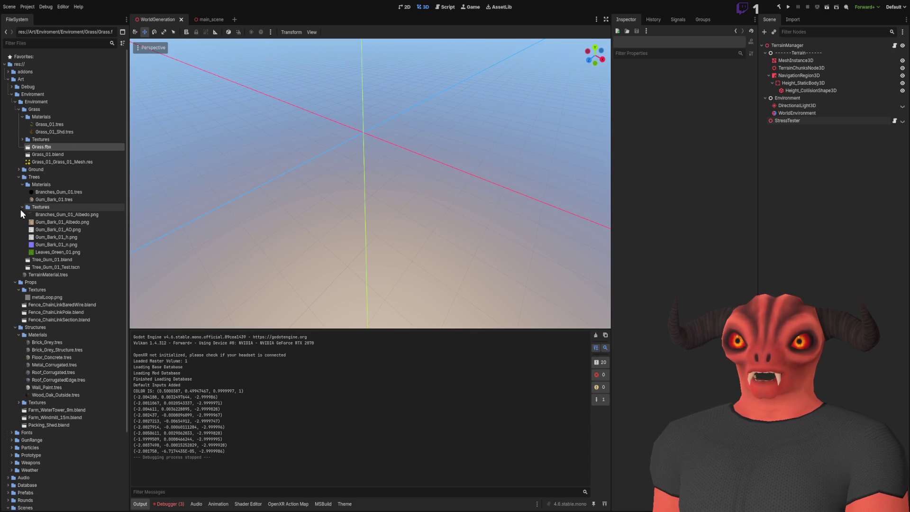
{"action": "left_click", "coordinate": [49, 253]}
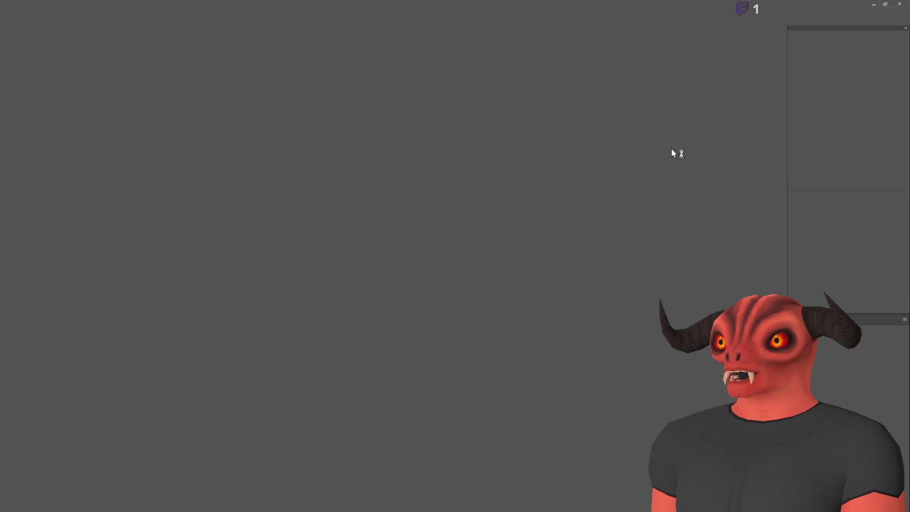
{"action": "scroll", "coordinate": [412, 273], "scroll_direction": "up", "scroll_amount": 5}
{"action": "scroll", "coordinate": [165, 205], "scroll_direction": "up", "scroll_amount": 1}
{"action": "key", "text": "alt+Tab"}
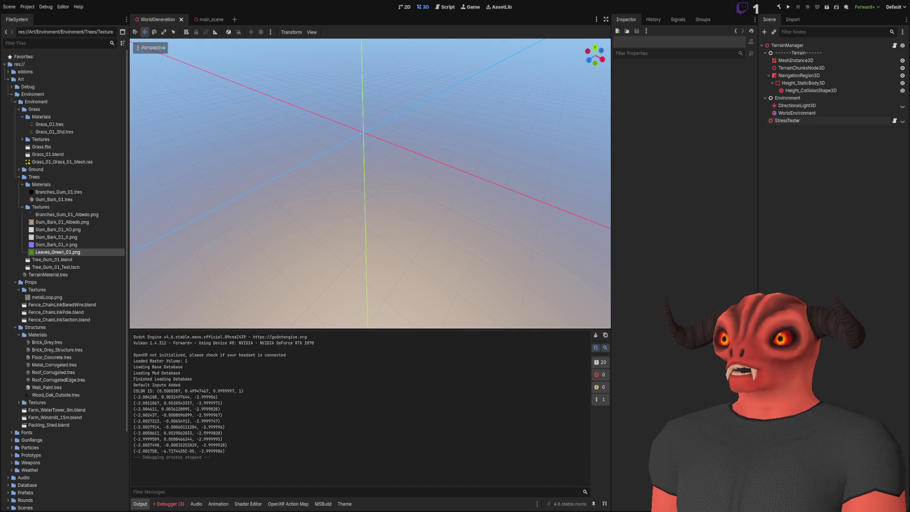
{"action": "key", "text": "alt+Tab"}
{"action": "scroll", "coordinate": [326, 129], "scroll_direction": "up", "scroll_amount": 3}
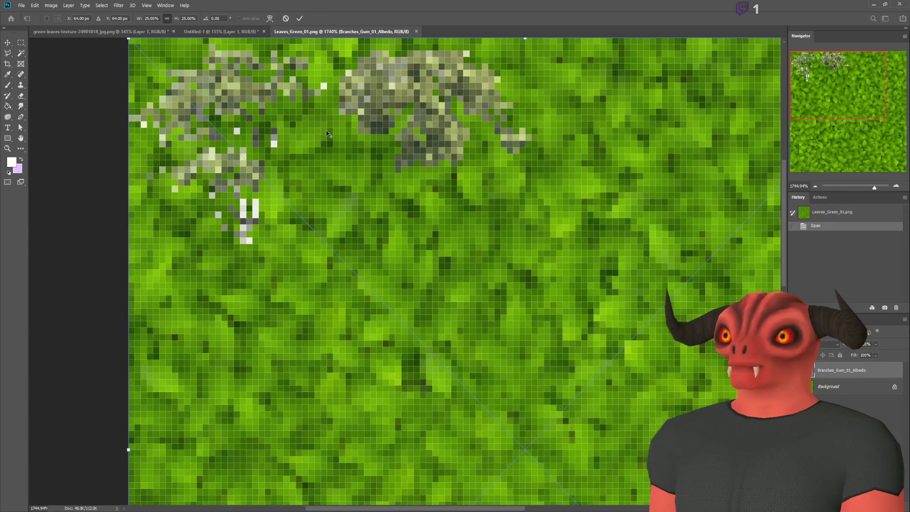
- Enlarge the placed Branches_Gum_01_Albedo image over the leaves, then undo the placement
{"action": "scroll", "coordinate": [340, 163], "scroll_direction": "down", "scroll_amount": 4}
{"action": "scroll", "coordinate": [346, 168], "scroll_direction": "down", "scroll_amount": 3}
{"action": "mouse_move", "coordinate": [395, 223]}
{"action": "left_mouse_down"}
{"action": "mouse_move", "coordinate": [732, 483]}
{"action": "mouse_move", "coordinate": [477, 482]}
{"action": "mouse_move", "coordinate": [655, 502]}
{"action": "left_mouse_up"}
{"action": "scroll", "coordinate": [171, 142], "scroll_direction": "up", "scroll_amount": 5}
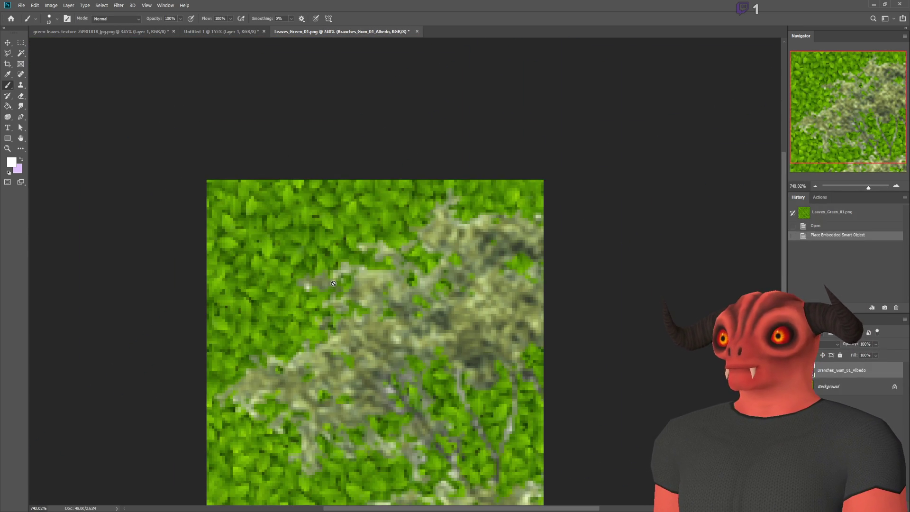
{"action": "scroll", "coordinate": [304, 298], "scroll_direction": "up", "scroll_amount": 1}
{"action": "key", "text": "ctrl+z"}
- Switch between Godot and Photoshop, ending back on the leaf texture
{"action": "scroll", "coordinate": [287, 268], "scroll_direction": "down", "scroll_amount": 4}
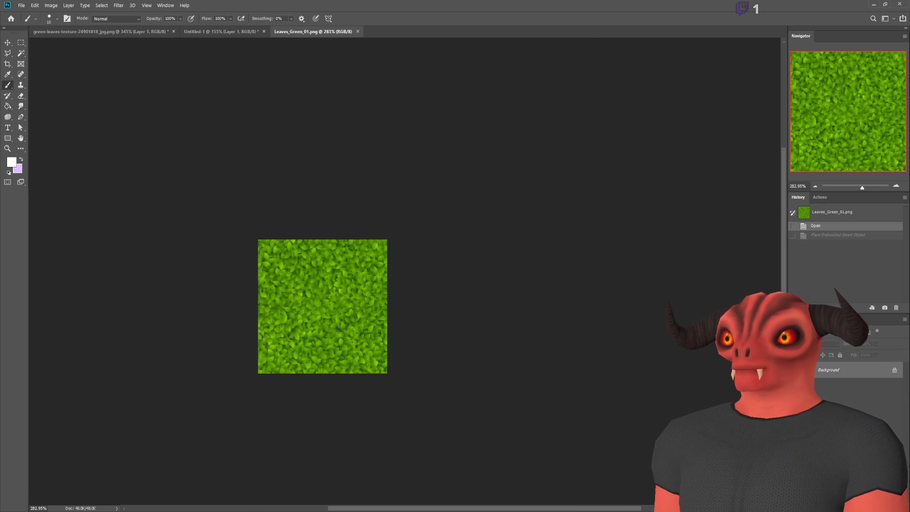
{"action": "key", "text": "alt+Tab"}
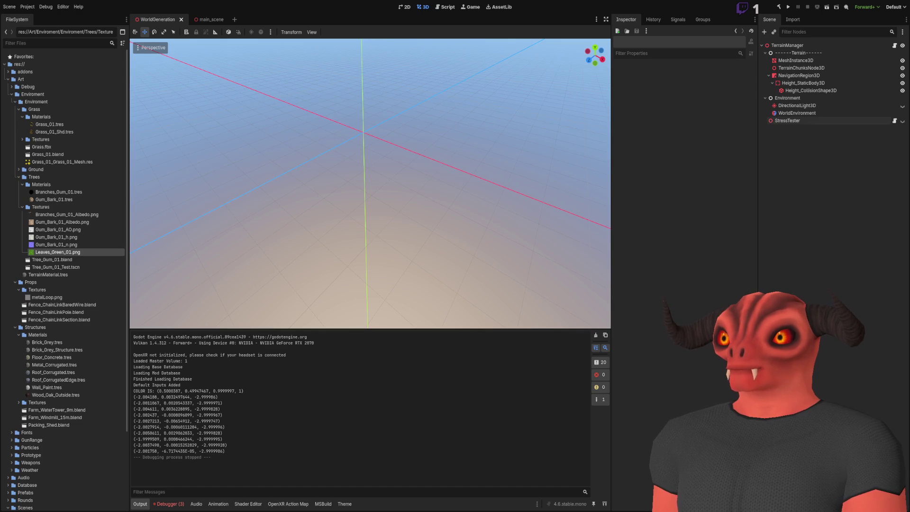
{"action": "key", "text": "alt+Tab"}
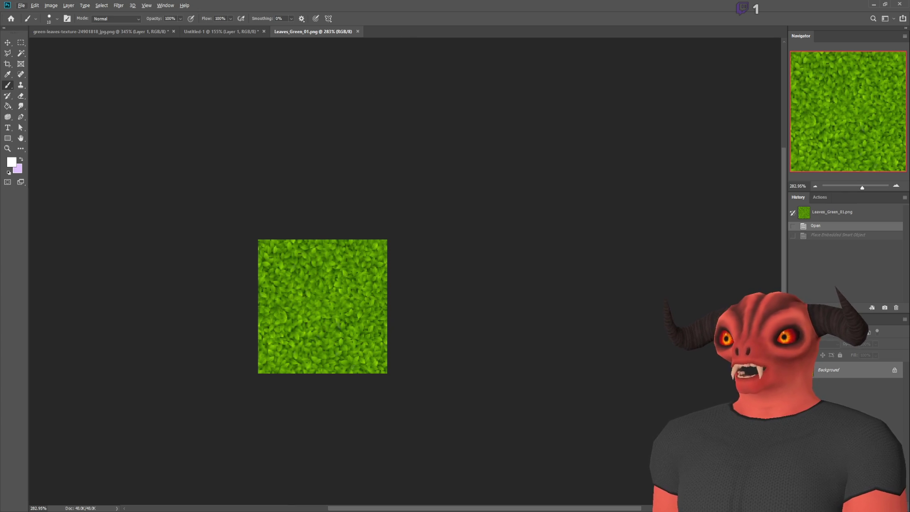
{"action": "key", "text": "alt+Tab"}
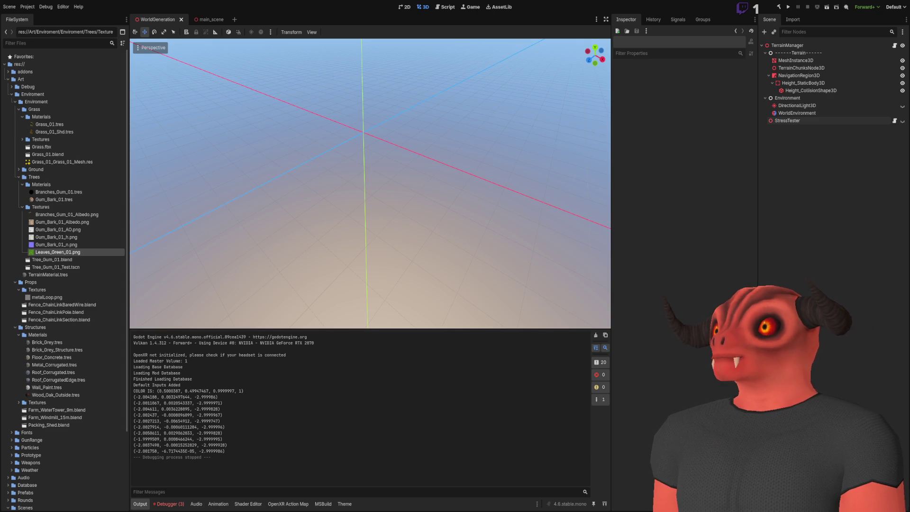
{"action": "key", "text": "alt+Tab"}
{"action": "scroll", "coordinate": [456, 260], "scroll_direction": "up", "scroll_amount": 2}
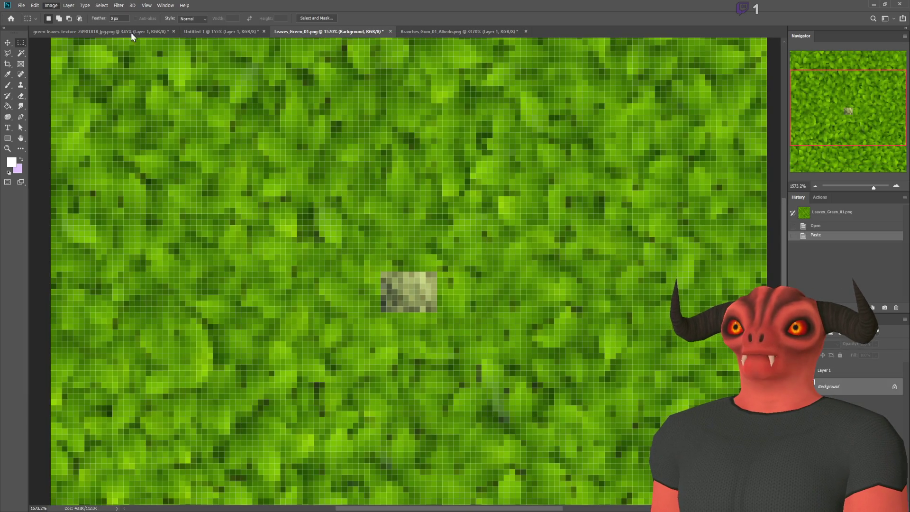
- Lower the leaf texture's saturation in Hue/Saturation for a duller olive green
{"action": "key", "text": "i"}
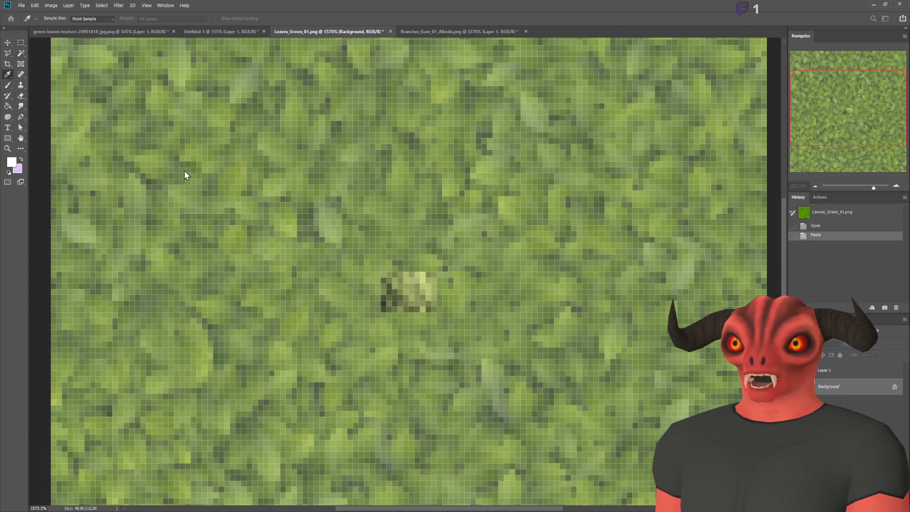
{"action": "key", "text": "Return"}
- Apply a Levels adjustment and a second Hue/Saturation pass to make the leaves pale, muted green
{"action": "key", "text": "i"}
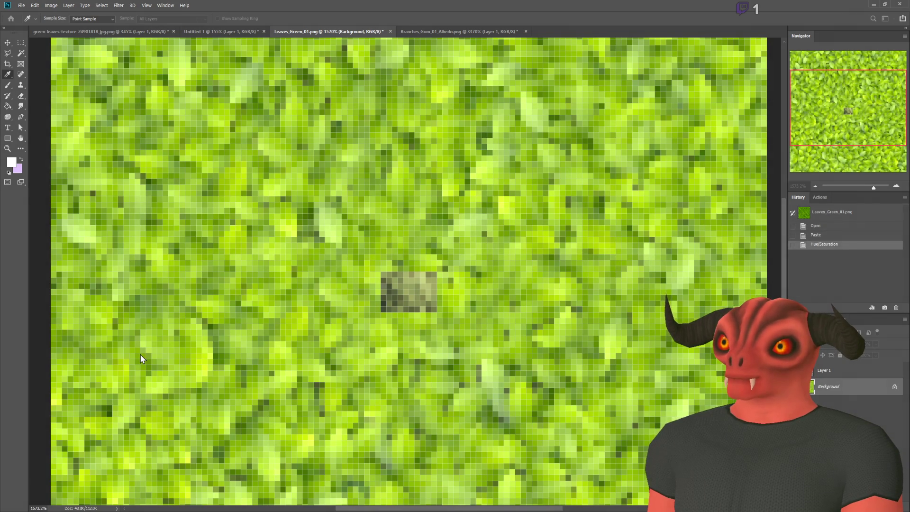
{"action": "key", "text": "Return"}
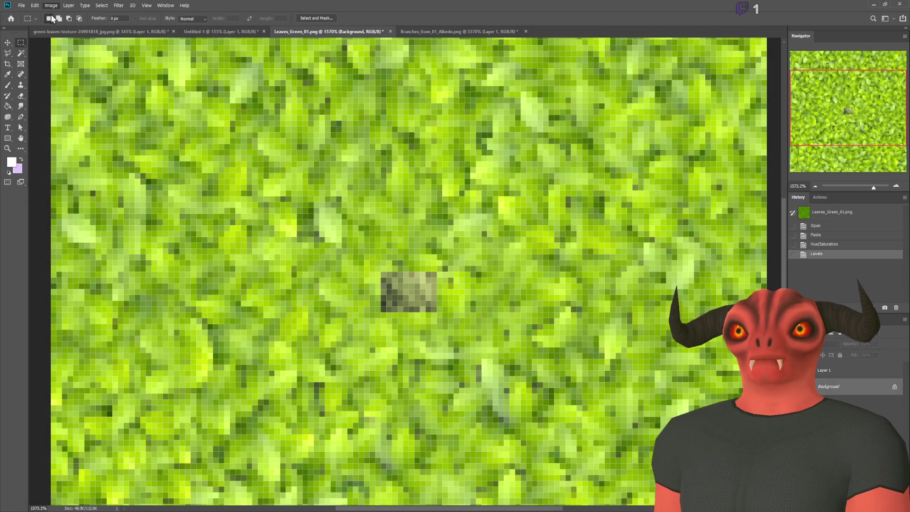
{"action": "key", "text": "i"}
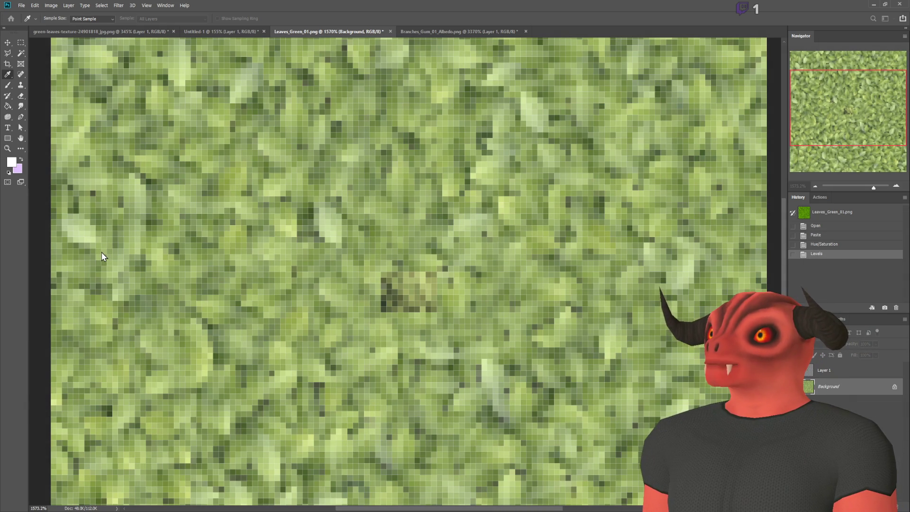
{"action": "key", "text": "Return"}
{"action": "key", "text": "m"}
{"action": "scroll", "coordinate": [382, 297], "scroll_direction": "down", "scroll_amount": 8}
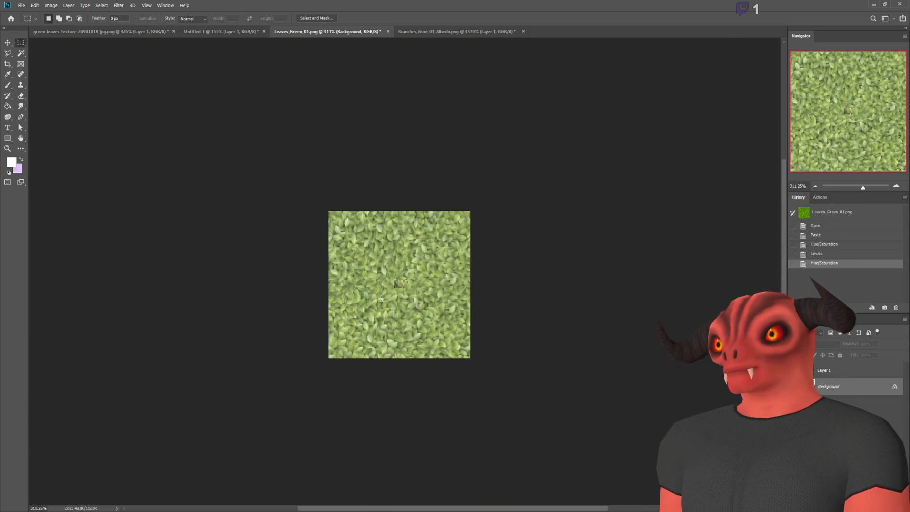
- Delete Layer 1 with the small pasted patch from the leaf texture
{"action": "scroll", "coordinate": [381, 297], "scroll_direction": "up", "scroll_amount": 8}
{"action": "left_click", "coordinate": [821, 371]}
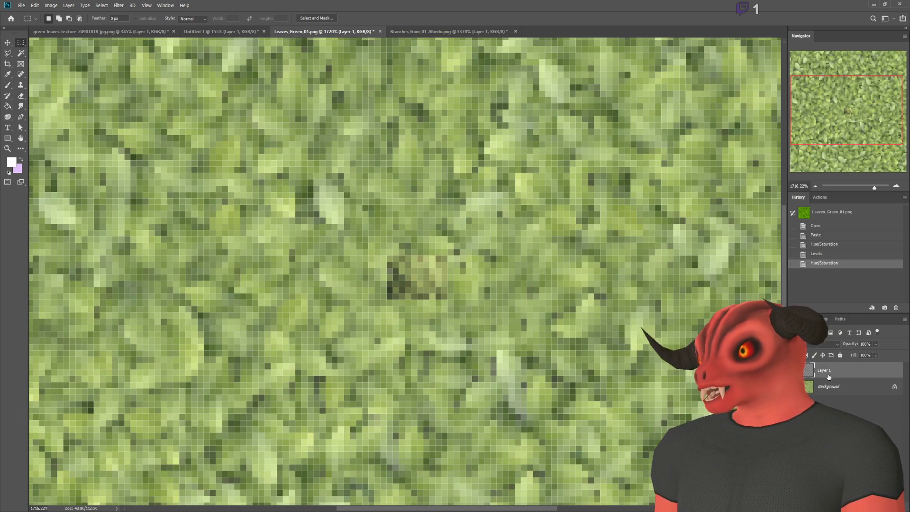
{"action": "key", "text": "Delete"}
{"action": "scroll", "coordinate": [508, 247], "scroll_direction": "down", "scroll_amount": 5}
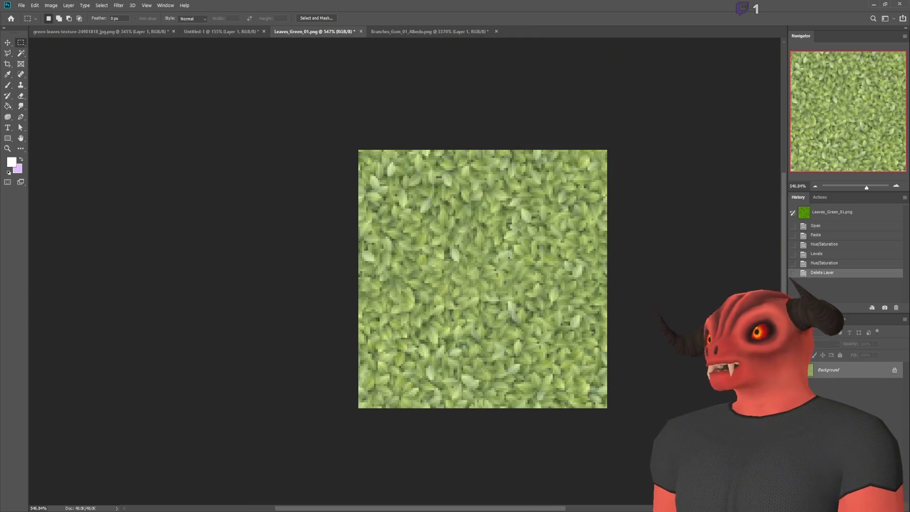
- Compare the original and edited textures in History, keep the latest state, and return to Blender
{"action": "left_click", "coordinate": [832, 212]}
{"action": "left_click", "coordinate": [835, 273]}
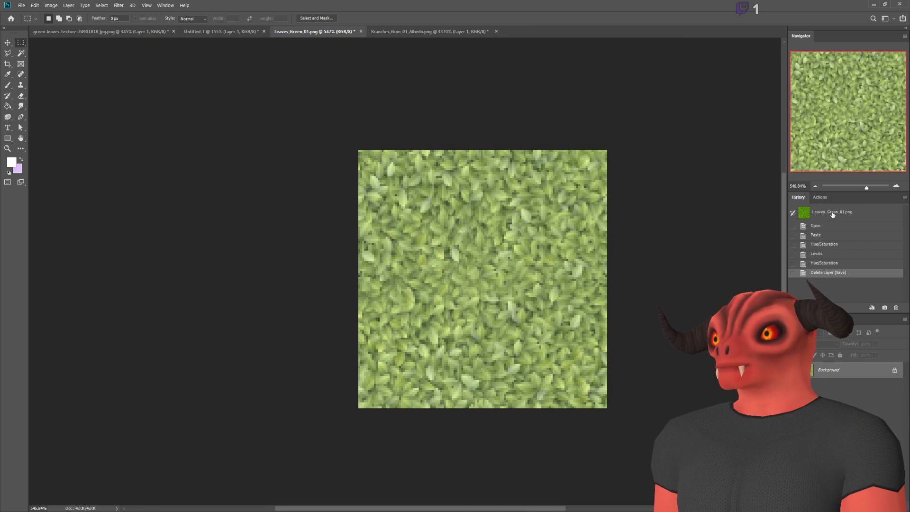
{"action": "left_click", "coordinate": [832, 213]}
{"action": "left_click", "coordinate": [836, 274]}
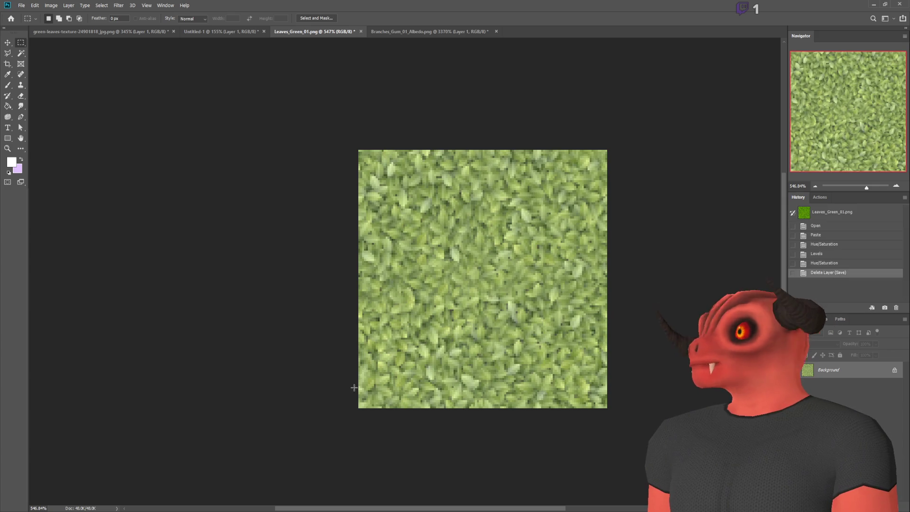
{"action": "key", "text": "alt+Tab"}
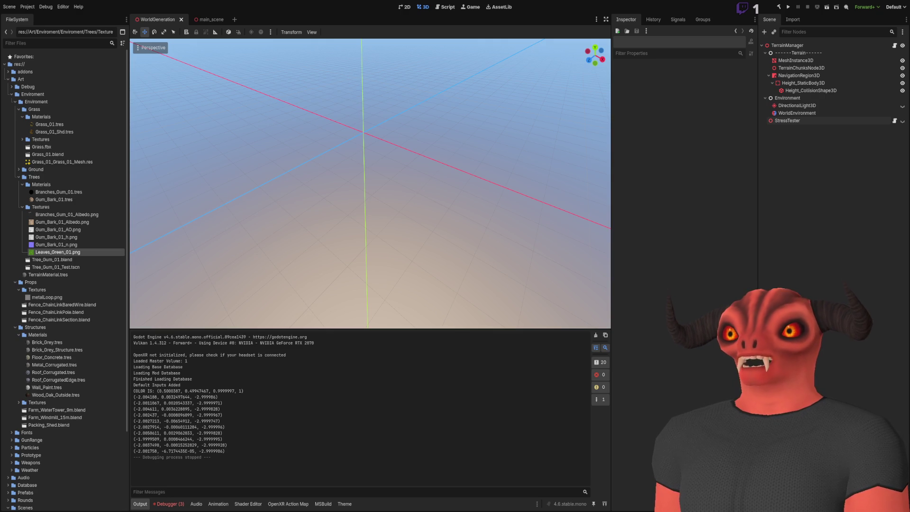
{"action": "key", "text": "alt+Tab"}
- Reload the textures so the new pale leaf colour shows on the canopy
{"action": "key", "text": "q"}
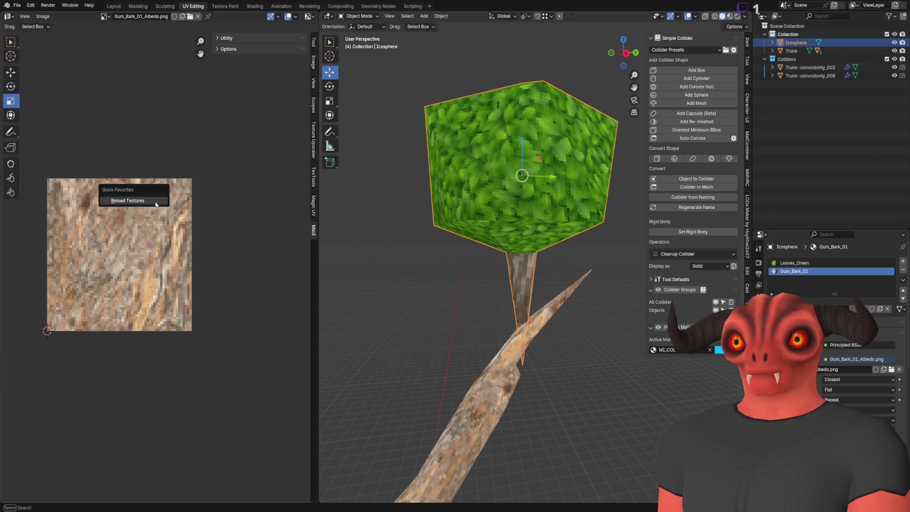
{"action": "left_click", "coordinate": [156, 200]}
{"action": "scroll", "coordinate": [539, 214], "scroll_direction": "down", "scroll_amount": 5}
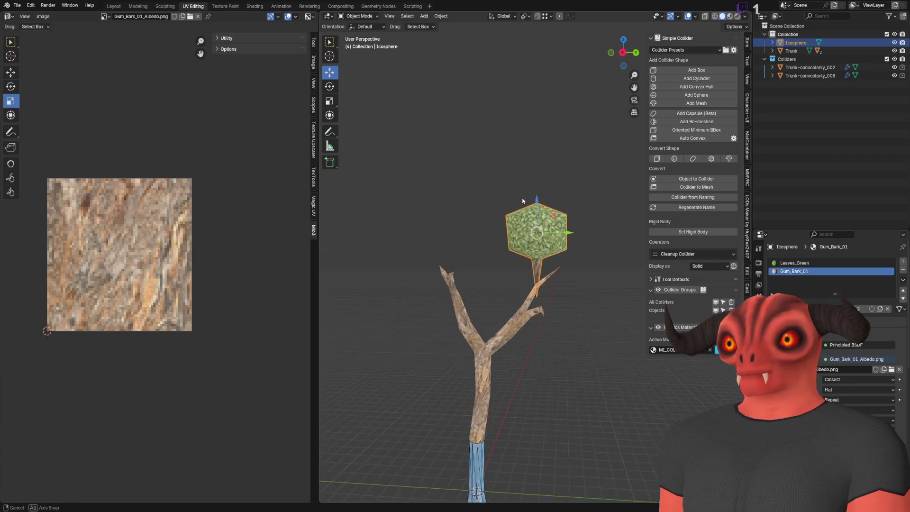
{"action": "scroll", "coordinate": [509, 217], "scroll_direction": "up", "scroll_amount": 3}
{"action": "scroll", "coordinate": [508, 216], "scroll_direction": "up", "scroll_amount": 3}
{"action": "scroll", "coordinate": [437, 196], "scroll_direction": "down", "scroll_amount": 3}
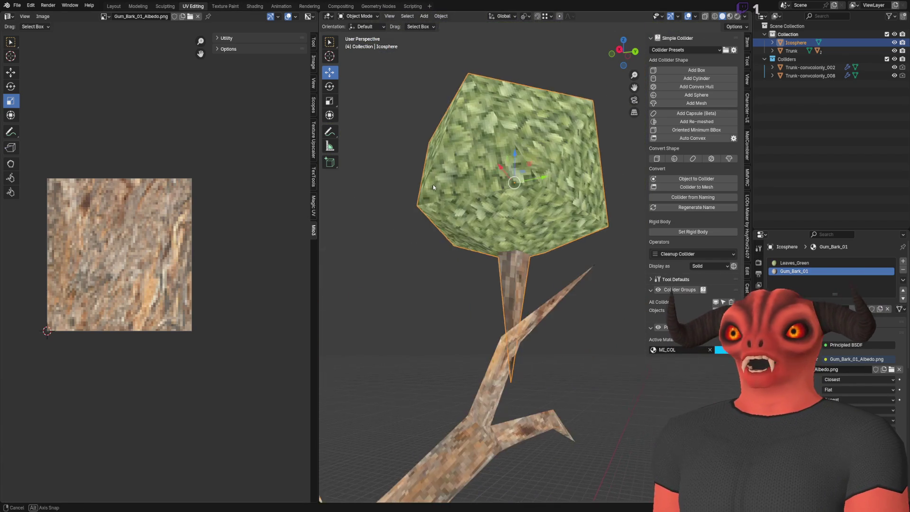
{"action": "scroll", "coordinate": [417, 195], "scroll_direction": "up", "scroll_amount": 3}
- Select the vertices where the leaf clump meets the trunk in Edit Mode
{"action": "key", "text": "Tab"}
{"action": "scroll", "coordinate": [484, 237], "scroll_direction": "up", "scroll_amount": 2}
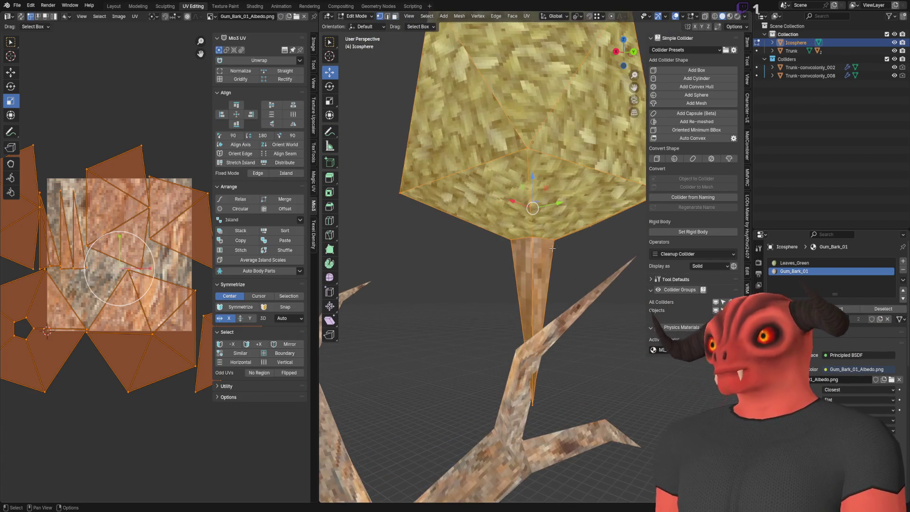
{"action": "left_click_drag", "start_coordinate": [484, 237], "coordinate": [560, 275]}
{"action": "scroll", "coordinate": [545, 252], "scroll_direction": "down", "scroll_amount": 4}
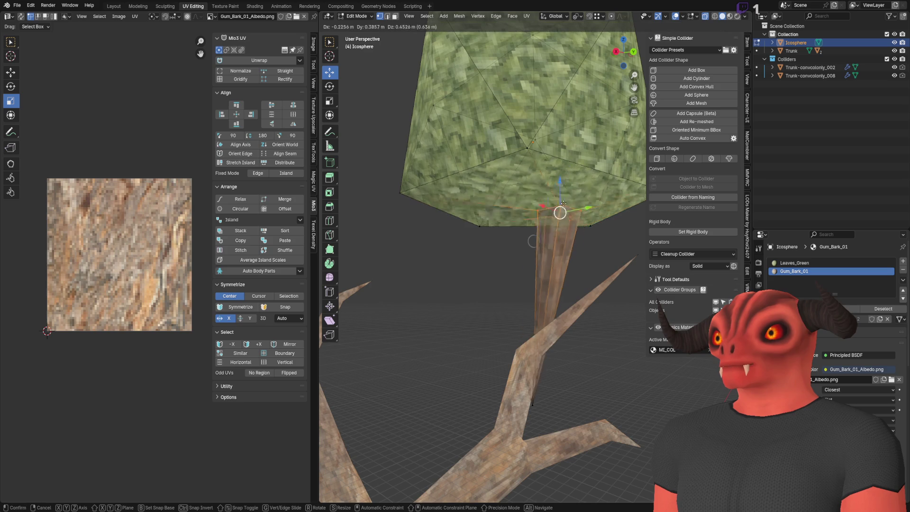
{"action": "key", "text": "Tab"}
{"action": "scroll", "coordinate": [564, 285], "scroll_direction": "down", "scroll_amount": 3}
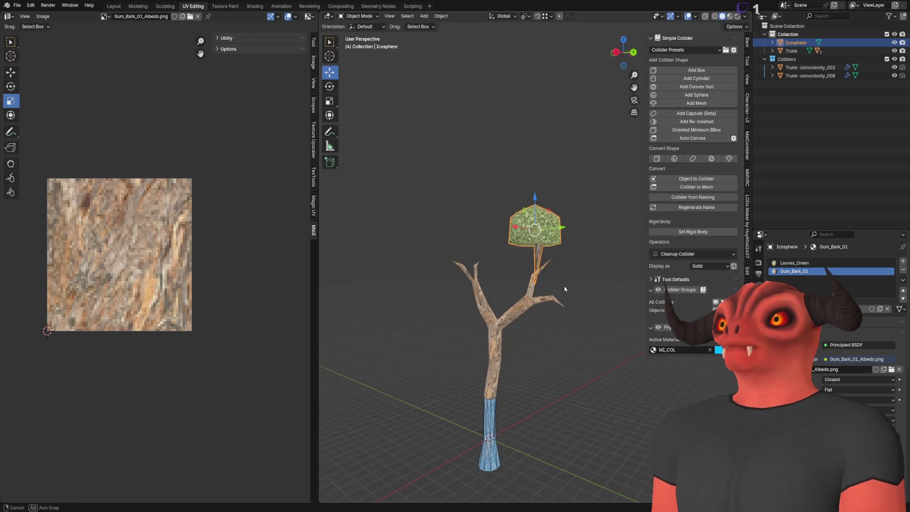
{"action": "scroll", "coordinate": [564, 285], "scroll_direction": "up", "scroll_amount": 6}
- Select the cone faces under the canopy in X-ray and move their UVs onto the bark texture
{"action": "key", "text": "Tab"}
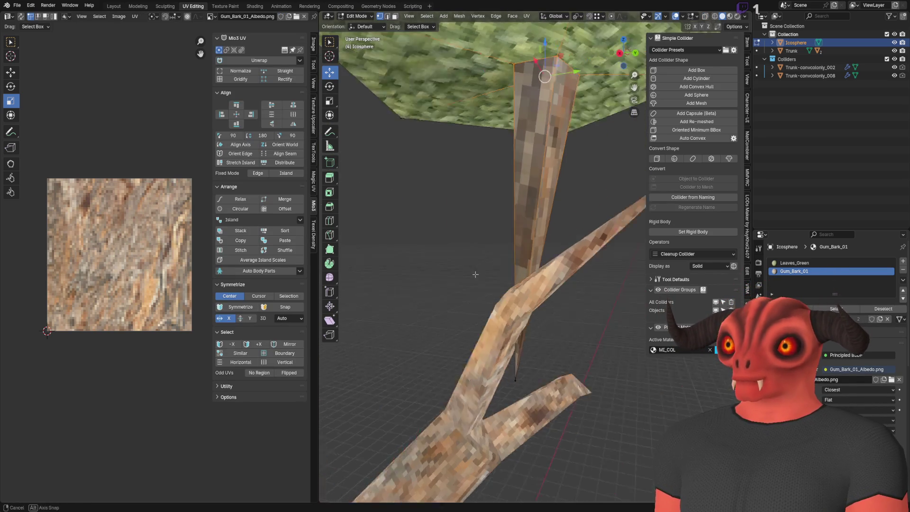
{"action": "key", "text": "alt+z"}
{"action": "key", "text": "3"}
{"action": "key", "text": "a"}
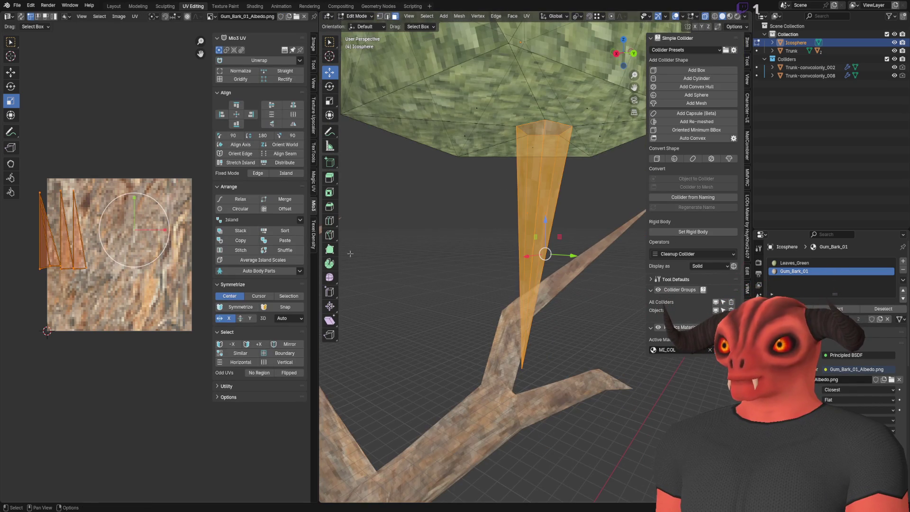
{"action": "left_click", "coordinate": [11, 73]}
{"action": "left_click_drag", "start_coordinate": [152, 261], "coordinate": [236, 312]}
{"action": "key", "text": "Tab"}
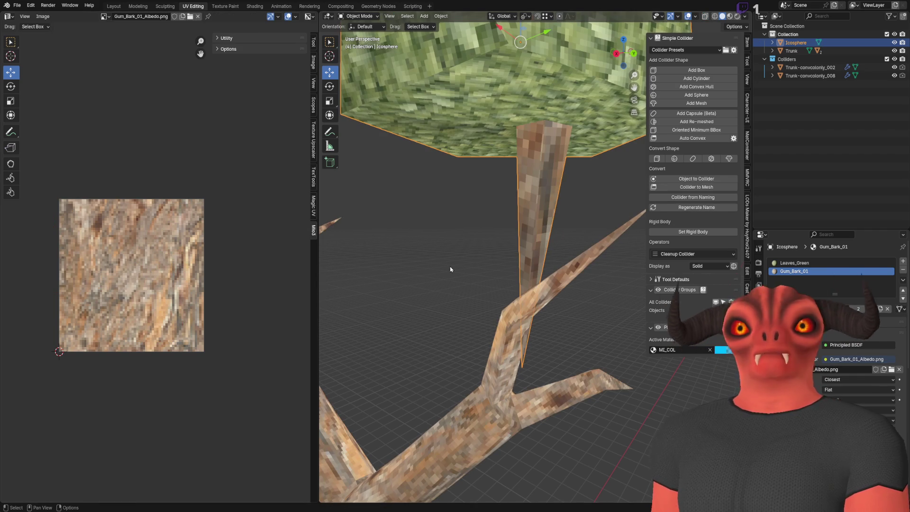
- Inspect the textured trunk and canopy from side and low angles, checking Godot in between
{"action": "left_click", "coordinate": [464, 234]}
{"action": "scroll", "coordinate": [474, 240], "scroll_direction": "up", "scroll_amount": 5}
{"action": "scroll", "coordinate": [459, 235], "scroll_direction": "up", "scroll_amount": 2}
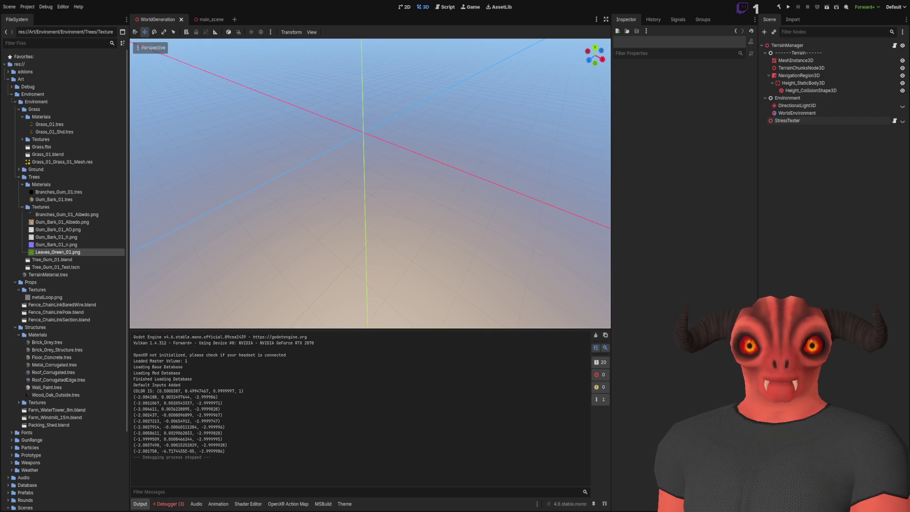
{"action": "scroll", "coordinate": [416, 320], "scroll_direction": "down", "scroll_amount": 5}
{"action": "left_click_drag", "start_coordinate": [416, 320], "coordinate": [429, 298]}
{"action": "scroll", "coordinate": [417, 395], "scroll_direction": "down", "scroll_amount": 2}
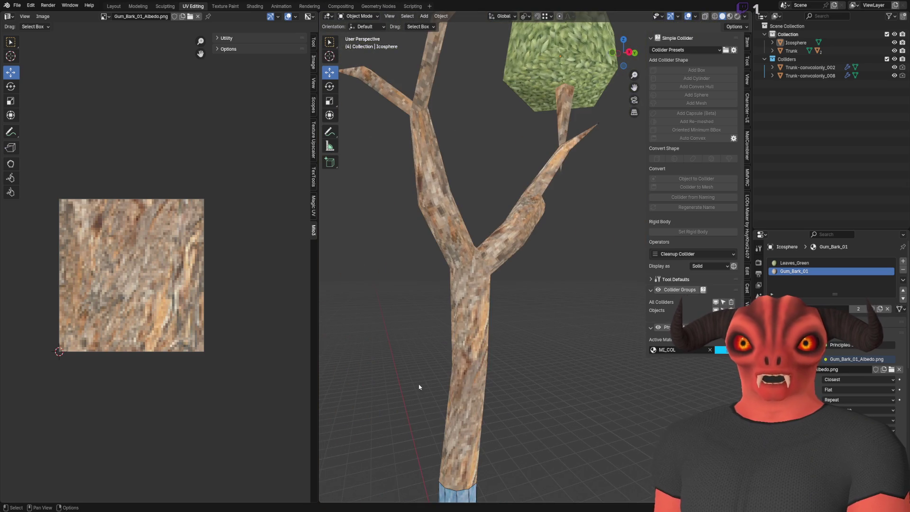
{"action": "mouse_move", "coordinate": [468, 322]}
{"action": "left_mouse_down"}
{"action": "mouse_move", "coordinate": [424, 237]}
{"action": "mouse_move", "coordinate": [468, 234]}
{"action": "left_mouse_up"}
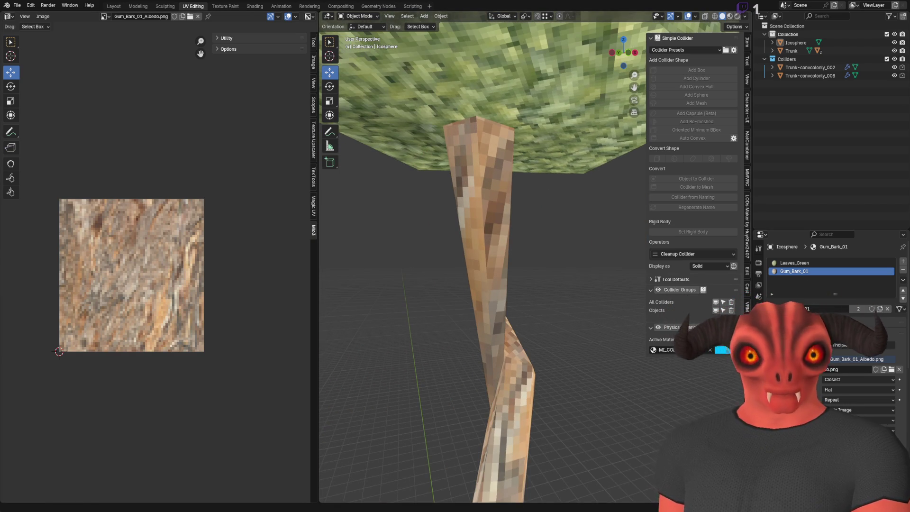
{"action": "key", "text": "alt+Tab"}
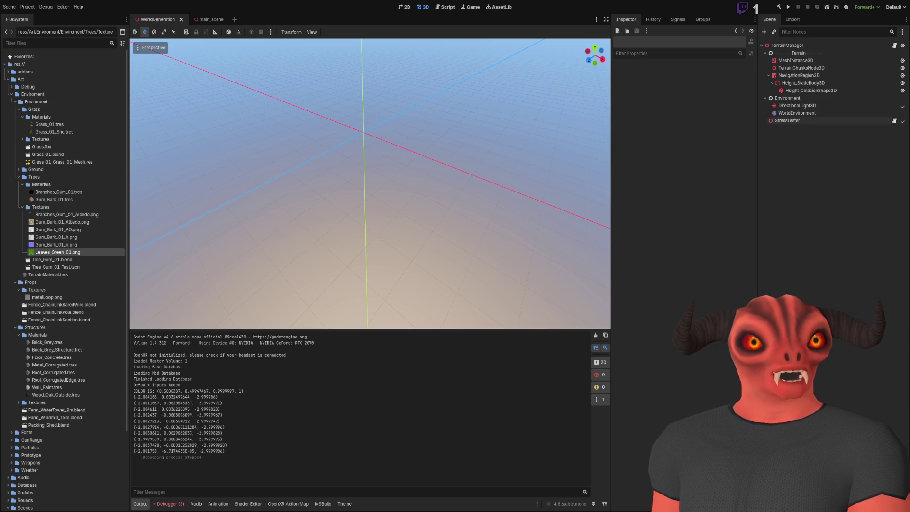
{"action": "key", "text": "alt+Tab"}
{"action": "scroll", "coordinate": [502, 207], "scroll_direction": "down", "scroll_amount": 4}
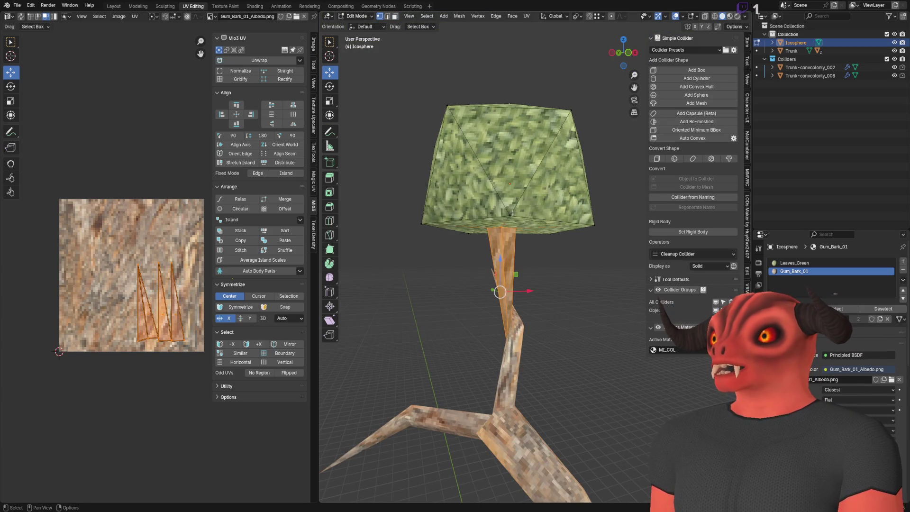
- Select the canopy vertices, lift them upward and shrink the canopy to about 80 percent
{"action": "scroll", "coordinate": [512, 211], "scroll_direction": "up", "scroll_amount": 3}
{"action": "key", "text": "alt+a"}
{"action": "scroll", "coordinate": [446, 206], "scroll_direction": "down", "scroll_amount": 3}
{"action": "left_click_drag", "start_coordinate": [423, 203], "coordinate": [484, 246]}
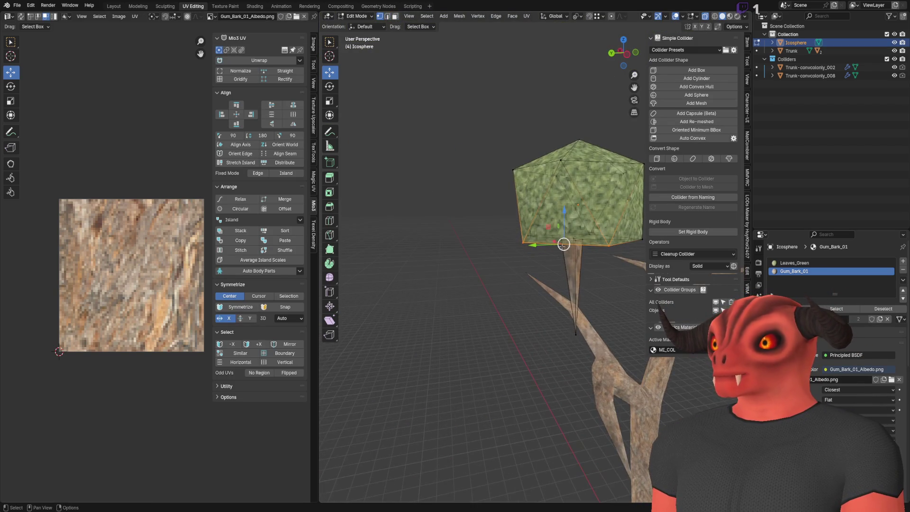
{"action": "mouse_move", "coordinate": [483, 240]}
{"action": "left_mouse_down"}
{"action": "mouse_move", "coordinate": [497, 206]}
{"action": "mouse_move", "coordinate": [459, 179]}
{"action": "mouse_move", "coordinate": [462, 189]}
{"action": "mouse_move", "coordinate": [446, 201]}
{"action": "mouse_move", "coordinate": [618, 224]}
{"action": "left_mouse_up"}
{"action": "left_click", "coordinate": [458, 179]}
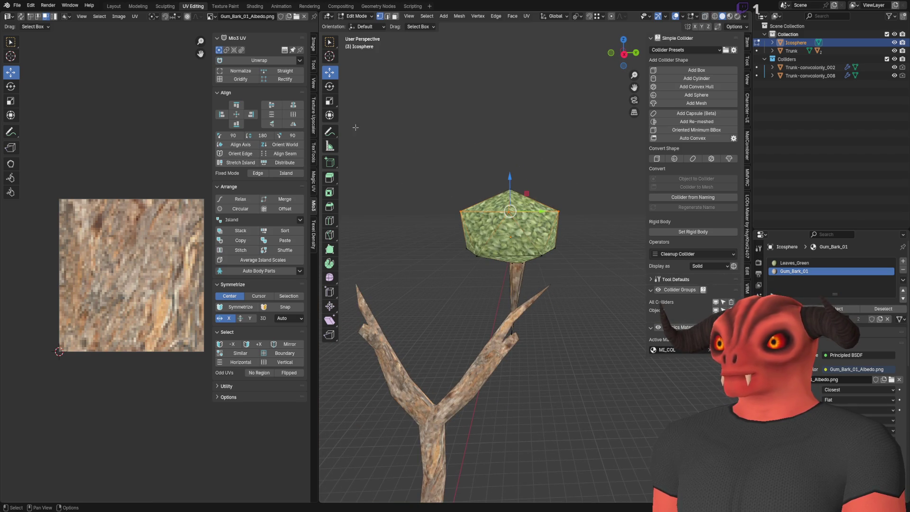
{"action": "left_click", "coordinate": [330, 101]}
{"action": "mouse_move", "coordinate": [535, 203]}
{"action": "left_mouse_down"}
{"action": "mouse_move", "coordinate": [518, 208]}
{"action": "mouse_move", "coordinate": [531, 213]}
{"action": "left_mouse_up"}
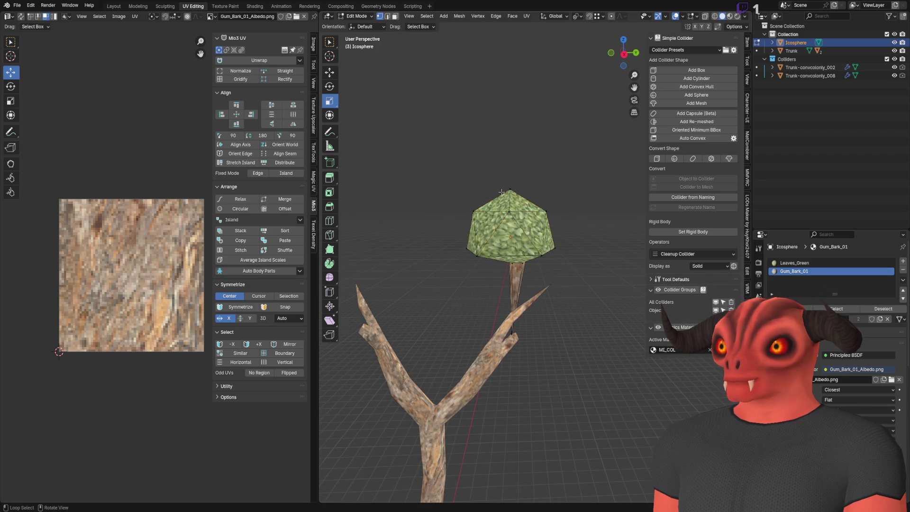
{"action": "key", "text": "Tab"}
- Try another canopy rescale, undo it, and shift the selection back along Y
{"action": "key", "text": "s"}
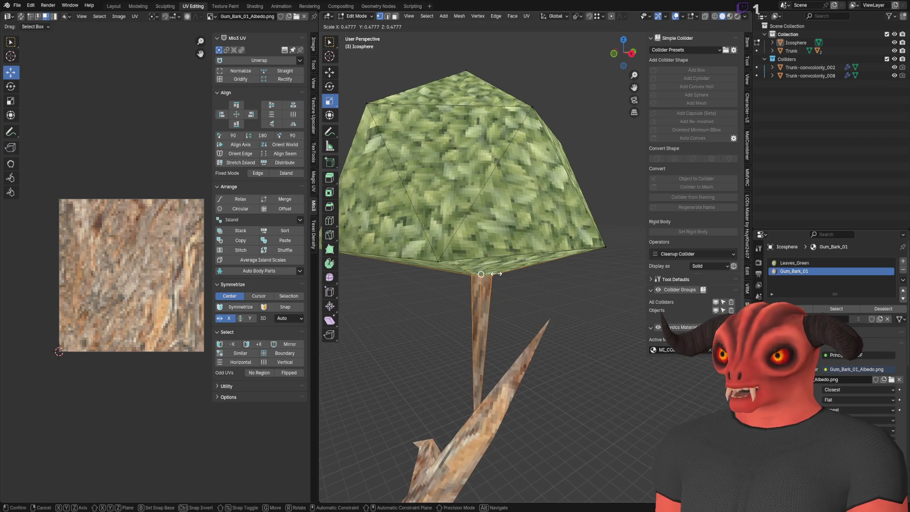
{"action": "left_click", "coordinate": [495, 273]}
{"action": "key", "text": "ctrl+z"}
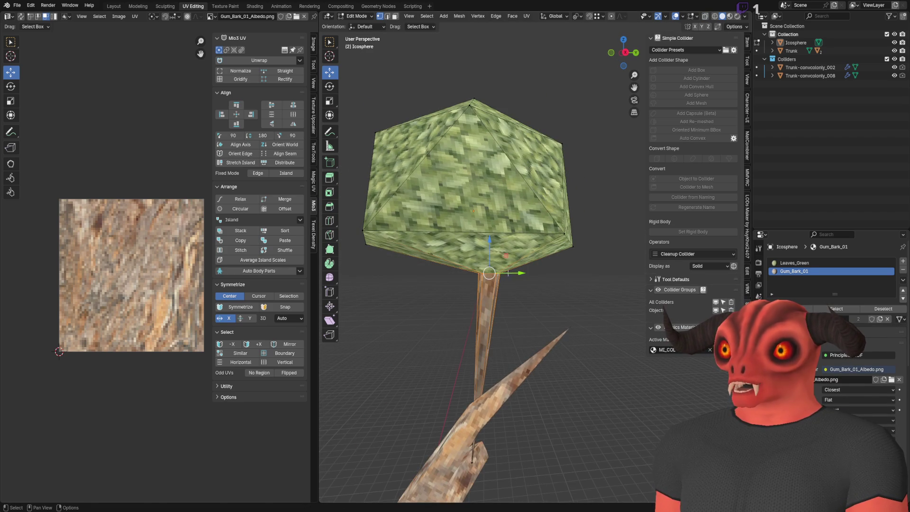
{"action": "left_click", "coordinate": [496, 273]}
- Lift the icosphere's lower vertex ring up and back, then select its top faces
{"action": "scroll", "coordinate": [397, 201], "scroll_direction": "down", "scroll_amount": 3}
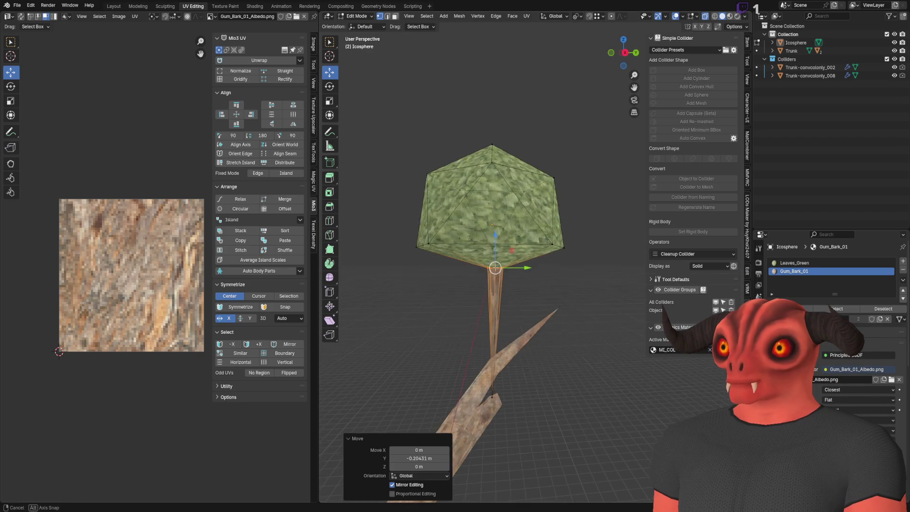
{"action": "left_click_drag", "start_coordinate": [603, 258], "coordinate": [603, 258]}
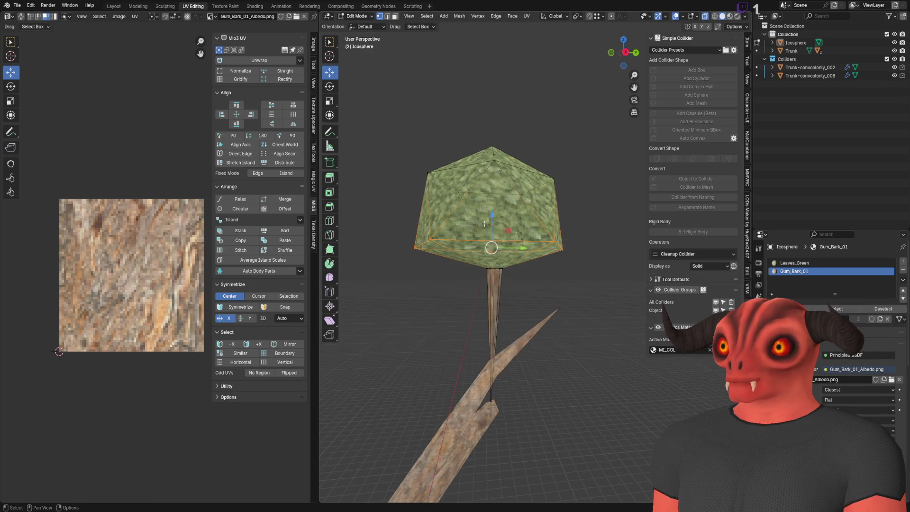
{"action": "key", "text": "g"}
{"action": "key", "text": "shift+x"}
{"action": "left_click", "coordinate": [521, 219]}
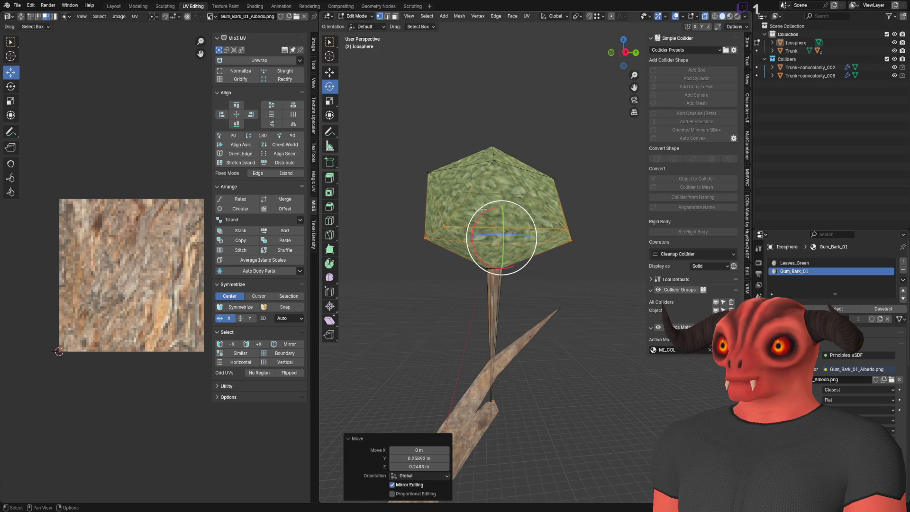
{"action": "left_click_drag", "start_coordinate": [427, 163], "coordinate": [524, 264]}
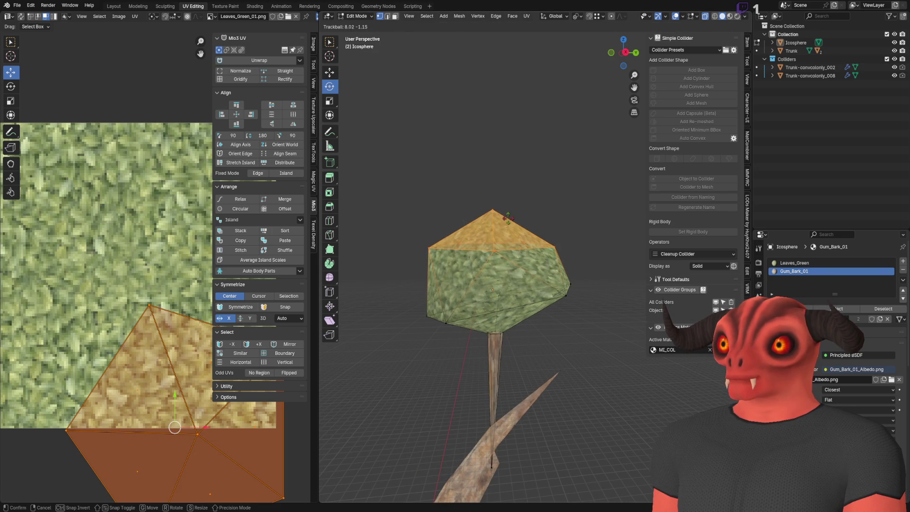
- In Object Mode, move the Icosphere down onto its bark spike atop the branch
{"action": "key", "text": "Escape"}
{"action": "key", "text": "Tab"}
{"action": "scroll", "coordinate": [518, 193], "scroll_direction": "down", "scroll_amount": 5}
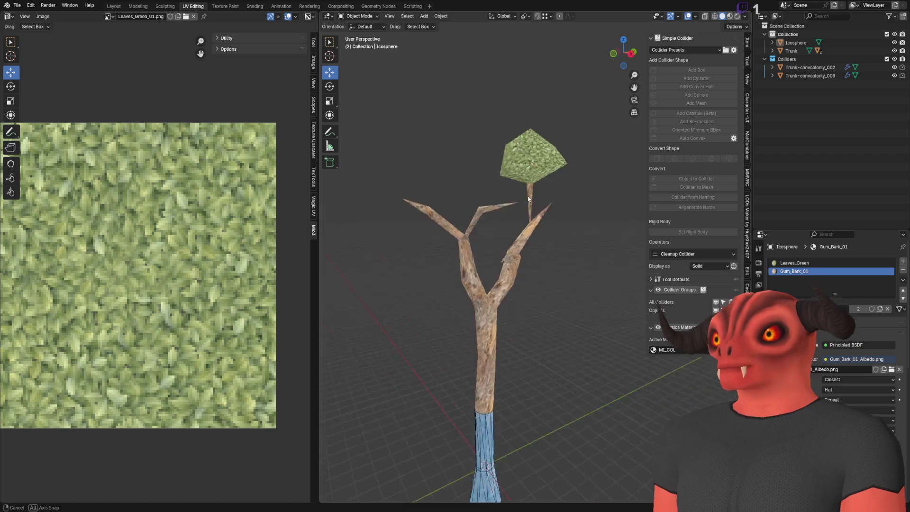
{"action": "mouse_move", "coordinate": [637, 201]}
{"action": "left_mouse_down"}
{"action": "mouse_move", "coordinate": [518, 164]}
{"action": "mouse_move", "coordinate": [455, 167]}
{"action": "mouse_move", "coordinate": [482, 187]}
{"action": "left_mouse_up"}
{"action": "scroll", "coordinate": [521, 184], "scroll_direction": "up", "scroll_amount": 5}
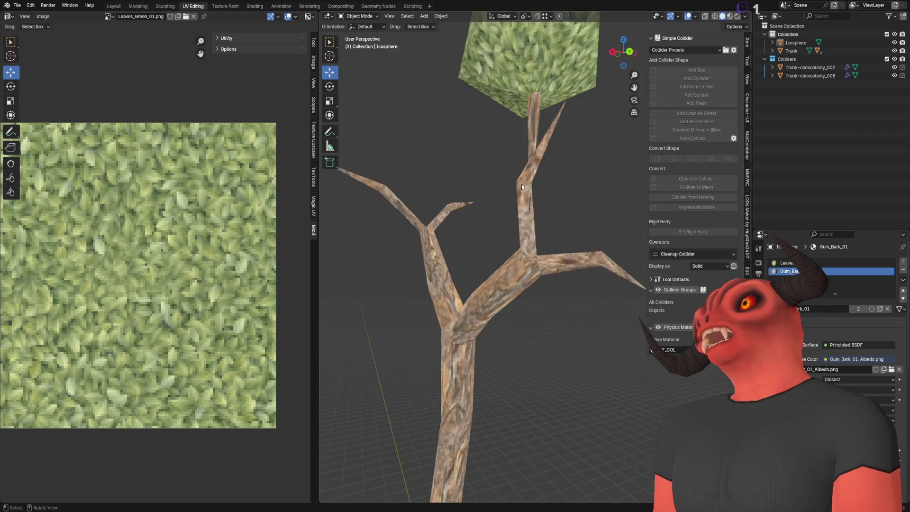
{"action": "left_click", "coordinate": [511, 33]}
{"action": "scroll", "coordinate": [344, 117], "scroll_direction": "down", "scroll_amount": 2}
{"action": "mouse_move", "coordinate": [534, 159]}
{"action": "left_mouse_down"}
{"action": "mouse_move", "coordinate": [521, 179]}
{"action": "mouse_move", "coordinate": [448, 105]}
{"action": "mouse_move", "coordinate": [484, 135]}
{"action": "left_mouse_up"}
{"action": "left_click", "coordinate": [332, 73]}
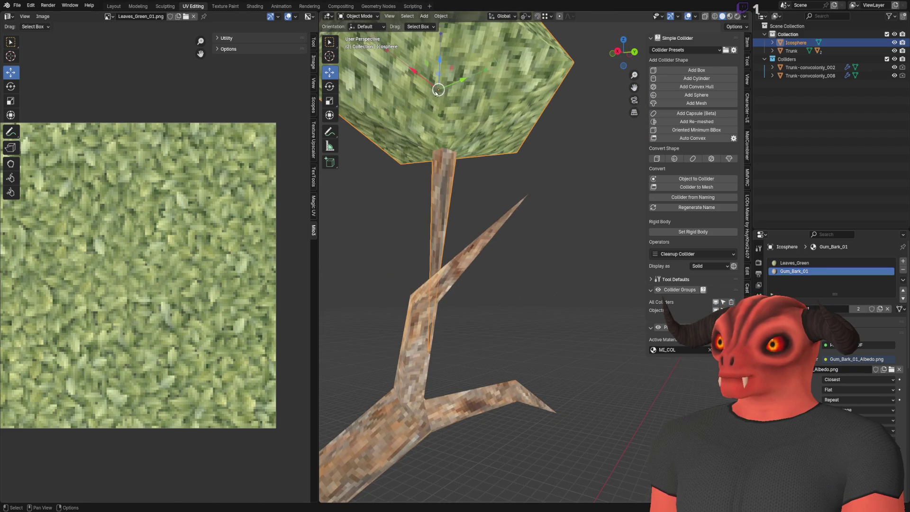
{"action": "left_click_drag", "start_coordinate": [428, 332], "coordinate": [428, 354]}
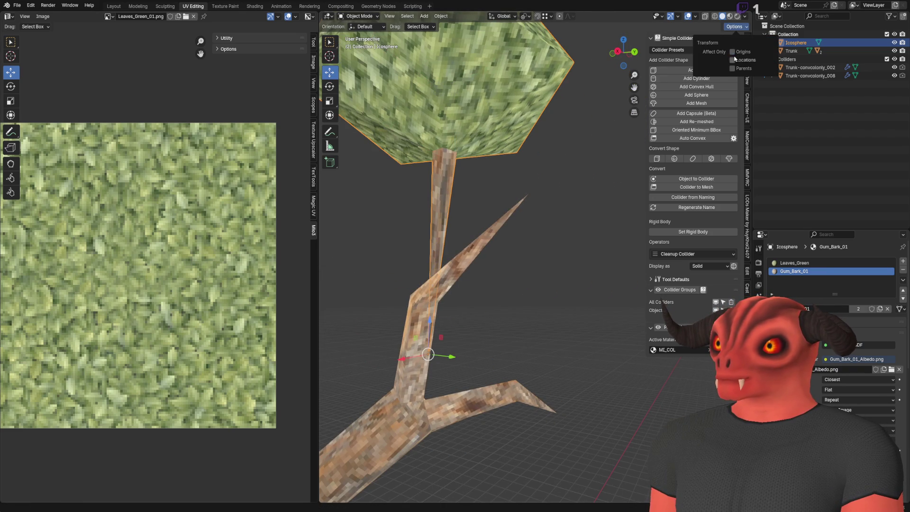
- Move the leaf clump to the branch tip and tilt it with a free rotation
{"action": "mouse_move", "coordinate": [531, 197]}
{"action": "left_mouse_down"}
{"action": "mouse_move", "coordinate": [502, 228]}
{"action": "mouse_move", "coordinate": [476, 311]}
{"action": "mouse_move", "coordinate": [492, 299]}
{"action": "left_mouse_up"}
{"action": "mouse_move", "coordinate": [493, 299]}
{"action": "left_mouse_down"}
{"action": "mouse_move", "coordinate": [490, 227]}
{"action": "mouse_move", "coordinate": [506, 216]}
{"action": "left_mouse_up"}
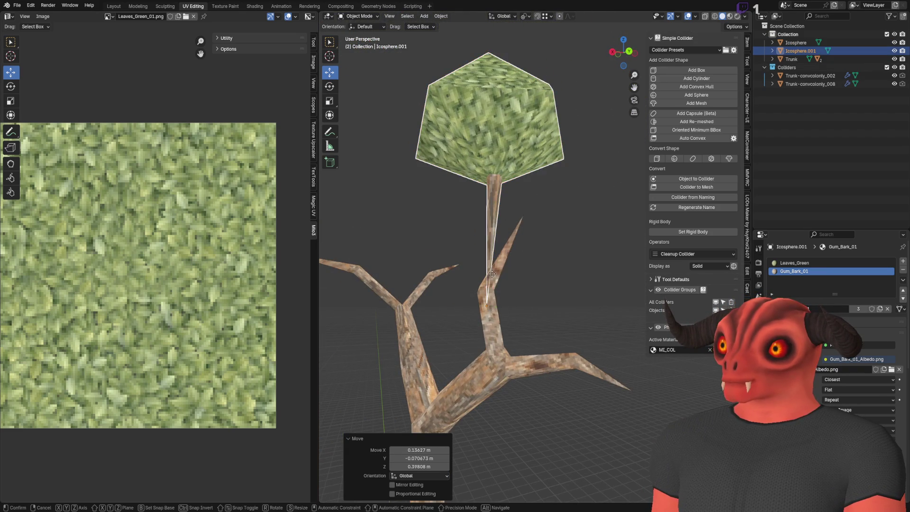
{"action": "left_click_drag", "start_coordinate": [472, 293], "coordinate": [493, 285]}
{"action": "key", "text": "shift+d"}
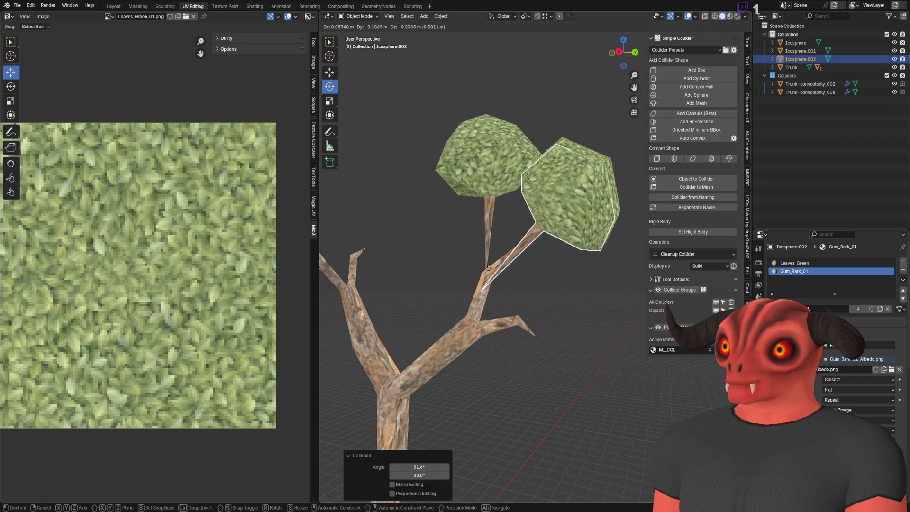
{"action": "left_click", "coordinate": [492, 268]}
{"action": "key", "text": "ctrl+z"}
{"action": "key", "text": "ctrl+z"}
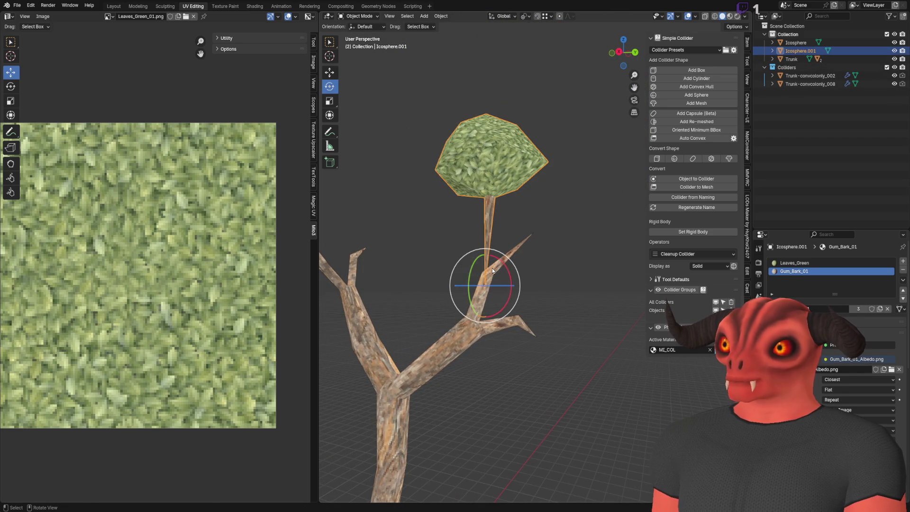
{"action": "key", "text": "ctrl+shift+z"}
- Add two linked copies of the leaf clump on the branches, each tilted
{"action": "key", "text": "shift+d"}
{"action": "left_click", "coordinate": [485, 293]}
{"action": "key", "text": "r"}
{"action": "key", "text": "r"}
{"action": "left_click", "coordinate": [547, 276]}
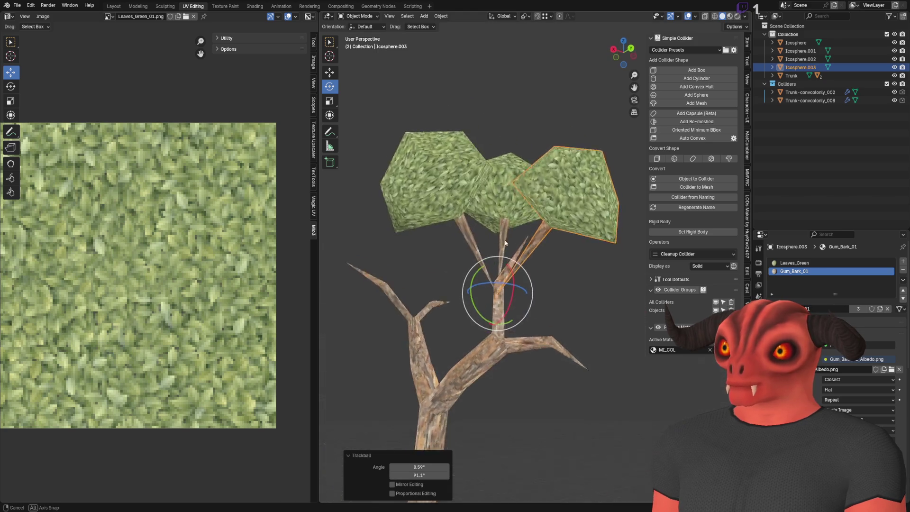
{"action": "key", "text": "shift+d"}
{"action": "left_click", "coordinate": [500, 248]}
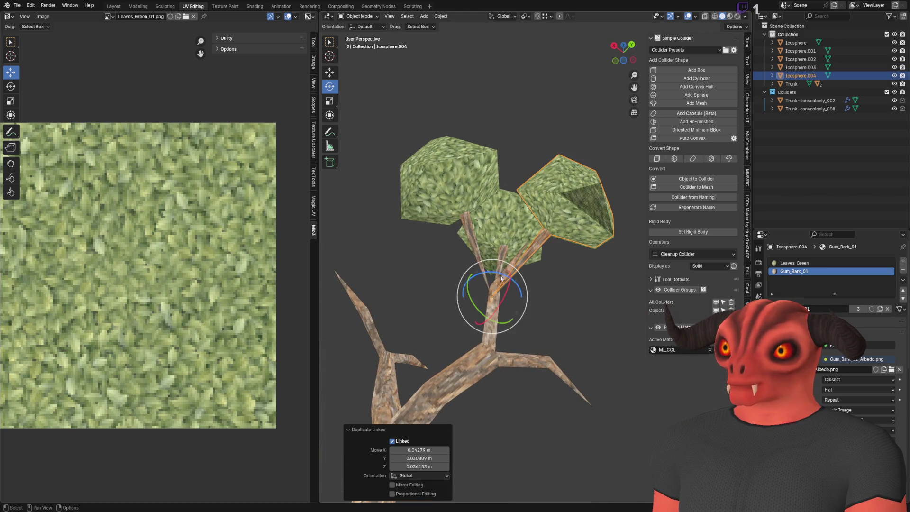
{"action": "left_click", "coordinate": [545, 289]}
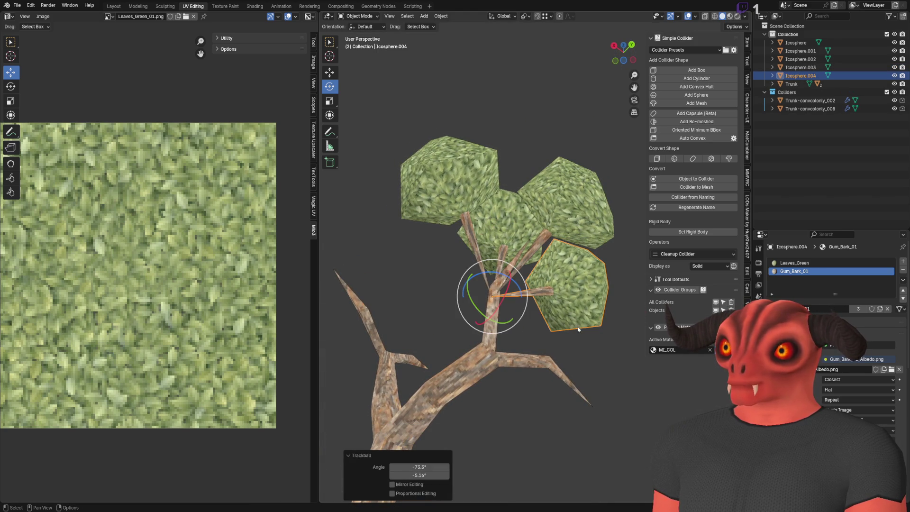
- Try moving and resizing the right-hand and upper-left leaf clumps, undoing both changes
{"action": "left_click", "coordinate": [541, 141]}
{"action": "scroll", "coordinate": [521, 190], "scroll_direction": "down", "scroll_amount": 5}
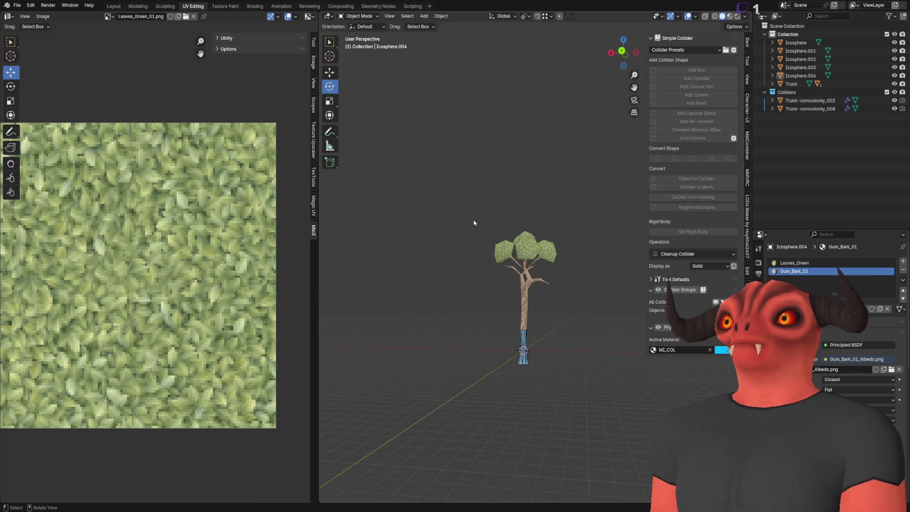
{"action": "scroll", "coordinate": [546, 230], "scroll_direction": "up", "scroll_amount": 3}
{"action": "left_click_drag", "start_coordinate": [546, 230], "coordinate": [503, 209]}
{"action": "left_click", "coordinate": [544, 223]}
{"action": "scroll", "coordinate": [545, 223], "scroll_direction": "up", "scroll_amount": 3}
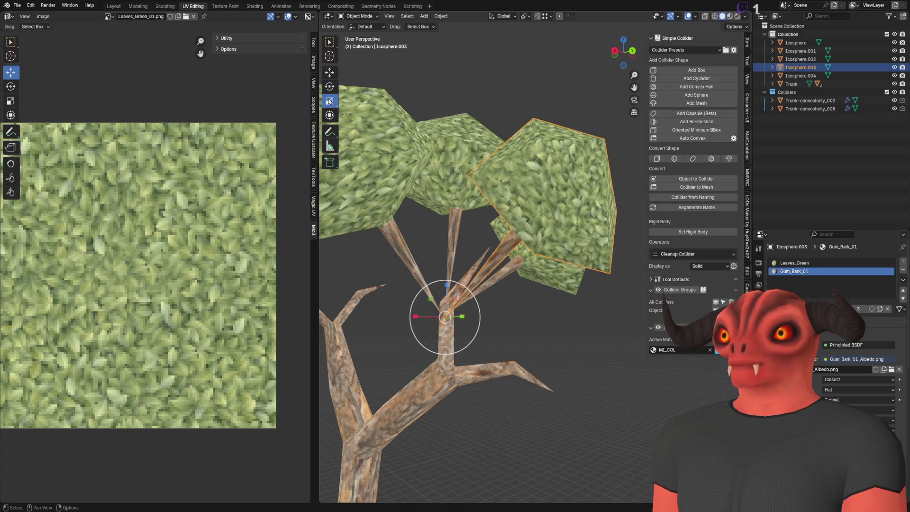
{"action": "left_click", "coordinate": [330, 101]}
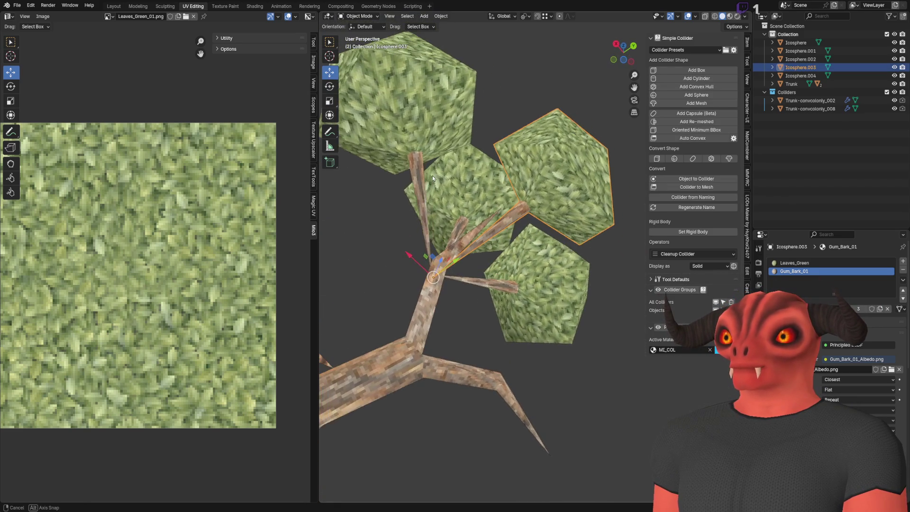
{"action": "left_click_drag", "start_coordinate": [416, 264], "coordinate": [458, 250]}
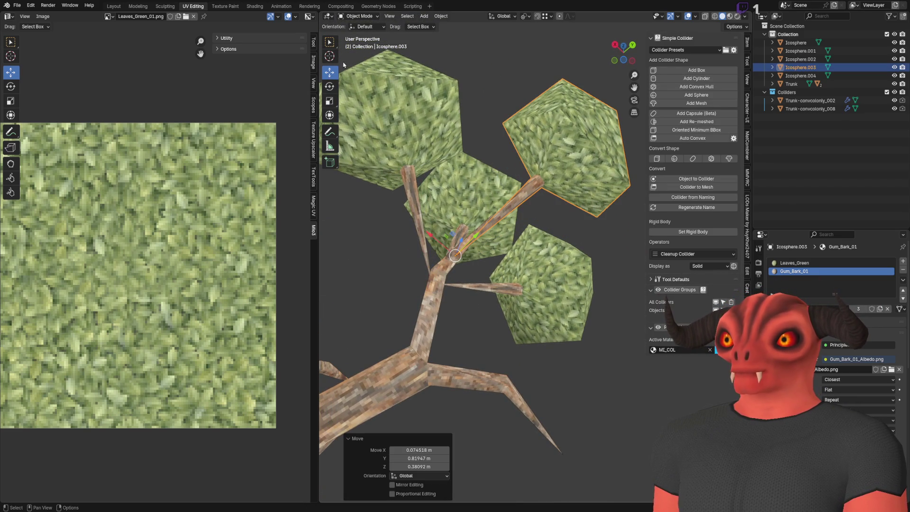
{"action": "key", "text": "ctrl+z"}
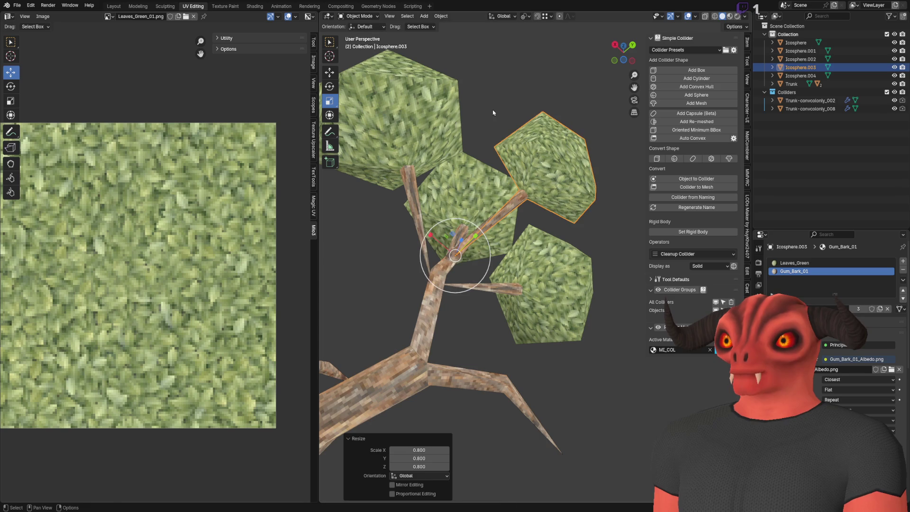
{"action": "left_click", "coordinate": [391, 148]}
{"action": "key", "text": "ctrl+z"}
- Select the upper leaf icosphere and switch it into Edit Mode
{"action": "left_click", "coordinate": [469, 253]}
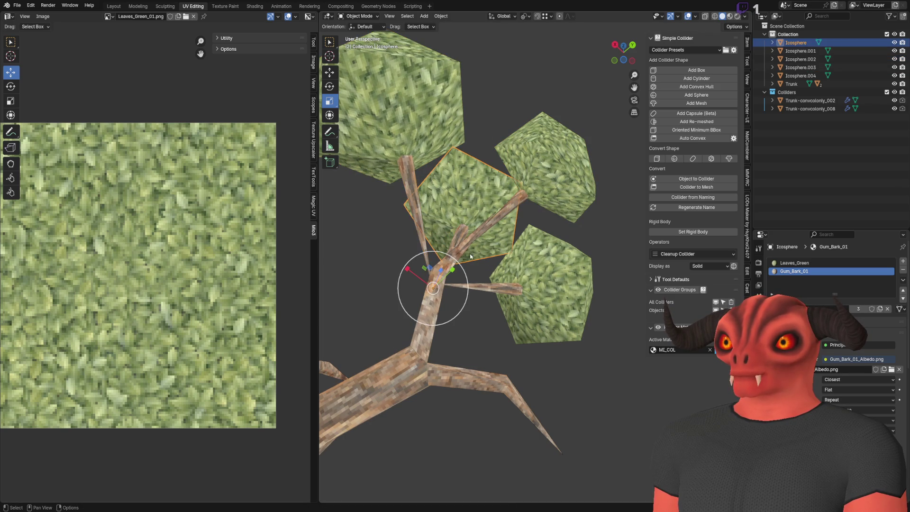
{"action": "left_click", "coordinate": [595, 311]}
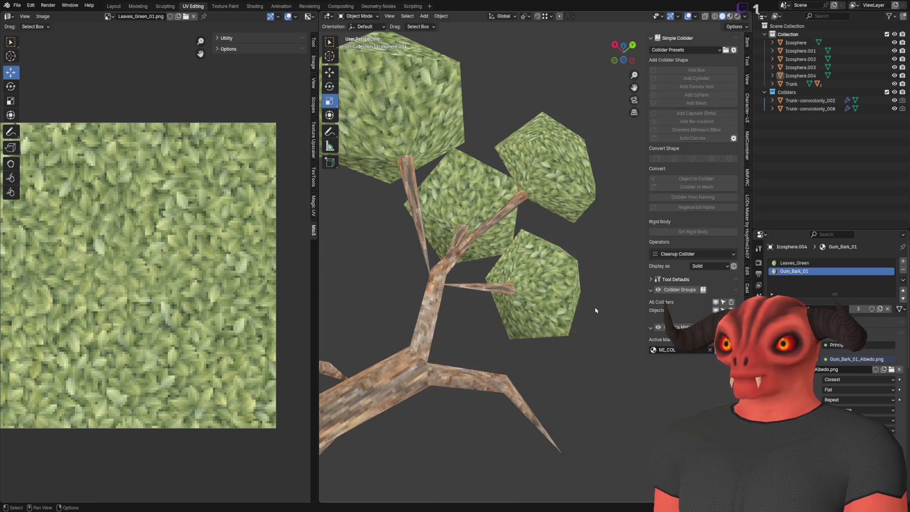
{"action": "scroll", "coordinate": [431, 303], "scroll_direction": "down", "scroll_amount": 5}
{"action": "mouse_move", "coordinate": [431, 303]}
{"action": "left_mouse_down"}
{"action": "mouse_move", "coordinate": [540, 305]}
{"action": "mouse_move", "coordinate": [532, 284]}
{"action": "mouse_move", "coordinate": [520, 357]}
{"action": "mouse_move", "coordinate": [605, 275]}
{"action": "mouse_move", "coordinate": [616, 295]}
{"action": "left_mouse_up"}
{"action": "scroll", "coordinate": [506, 168], "scroll_direction": "up", "scroll_amount": 5}
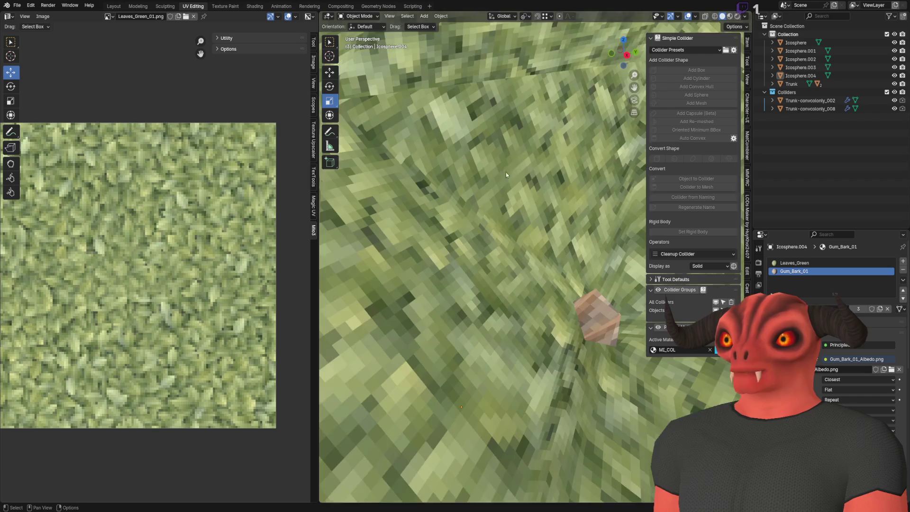
{"action": "scroll", "coordinate": [505, 168], "scroll_direction": "down", "scroll_amount": 3}
{"action": "scroll", "coordinate": [578, 215], "scroll_direction": "up", "scroll_amount": 2}
{"action": "scroll", "coordinate": [578, 215], "scroll_direction": "up", "scroll_amount": 2}
{"action": "scroll", "coordinate": [578, 215], "scroll_direction": "down", "scroll_amount": 5}
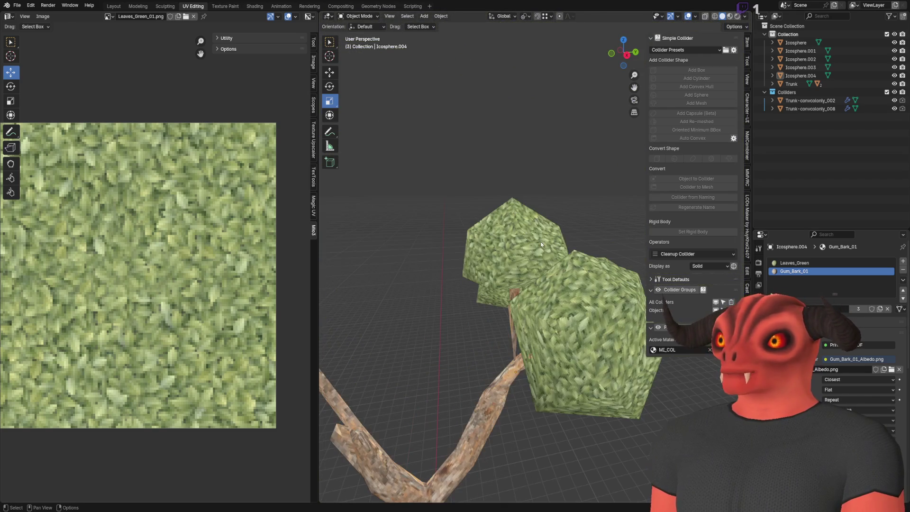
{"action": "left_click", "coordinate": [535, 240]}
{"action": "key", "text": "Tab"}
{"action": "scroll", "coordinate": [535, 240], "scroll_direction": "up", "scroll_amount": 2}
{"action": "scroll", "coordinate": [534, 240], "scroll_direction": "down", "scroll_amount": 4}
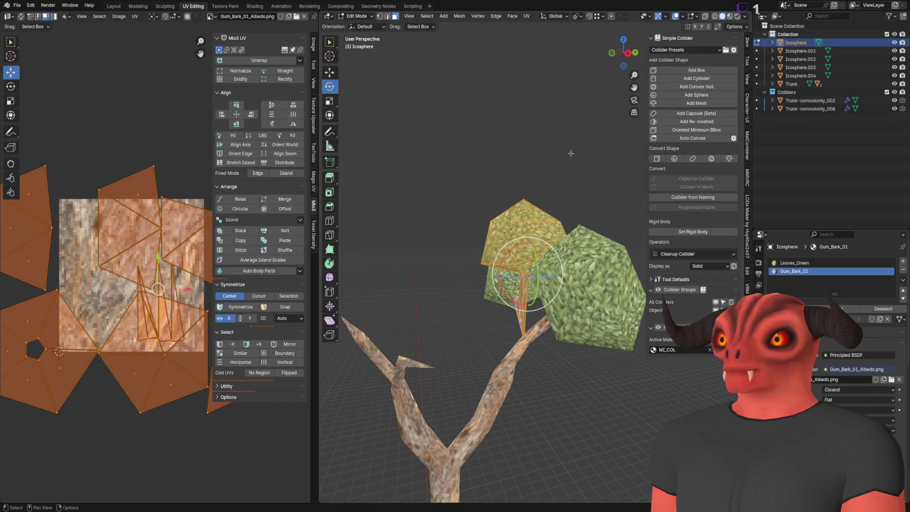
- Select all of the clump's faces and apply a Sphere Projection to its UVs
{"action": "scroll", "coordinate": [526, 229], "scroll_direction": "up", "scroll_amount": 3}
{"action": "key", "text": "alt+a"}
{"action": "left_click", "coordinate": [525, 236]}
{"action": "key", "text": "ctrl+KP_Add"}
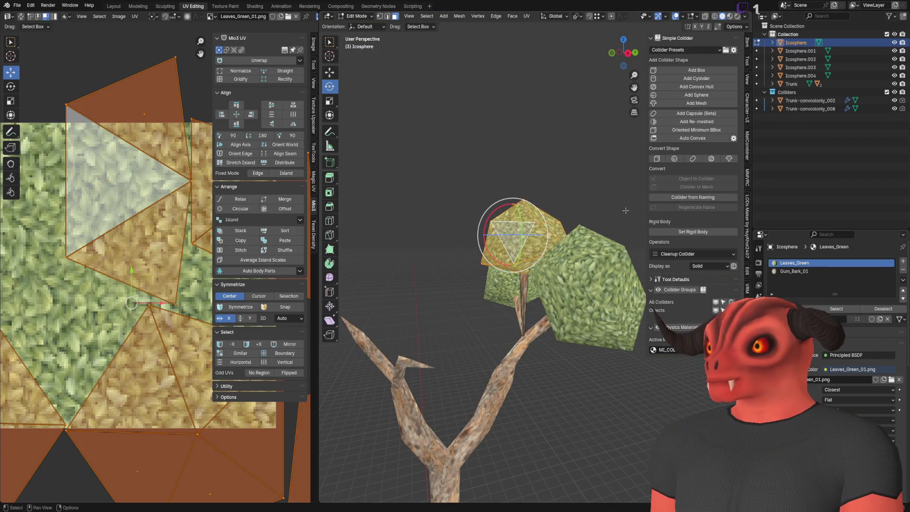
{"action": "key", "text": "ctrl+f"}
{"action": "mouse_move", "coordinate": [625, 211]}
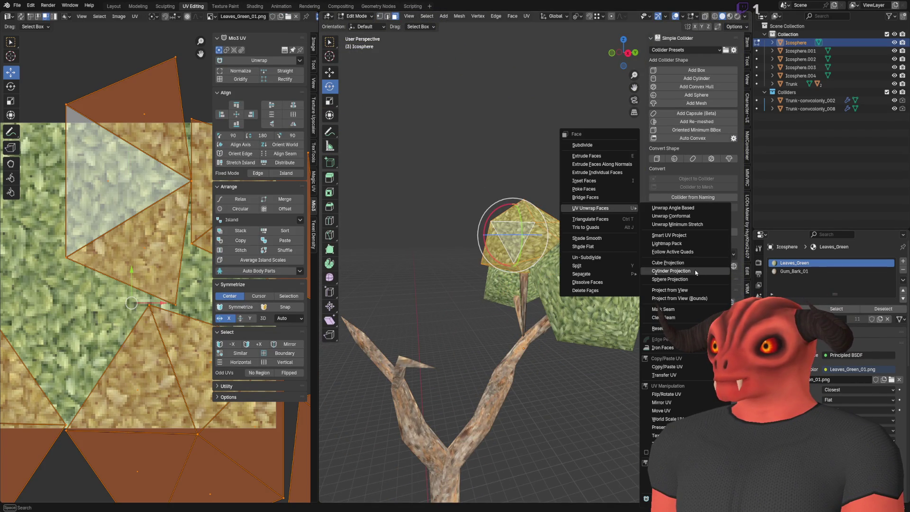
{"action": "left_click", "coordinate": [688, 280]}
{"action": "scroll", "coordinate": [559, 241], "scroll_direction": "up", "scroll_amount": 5}
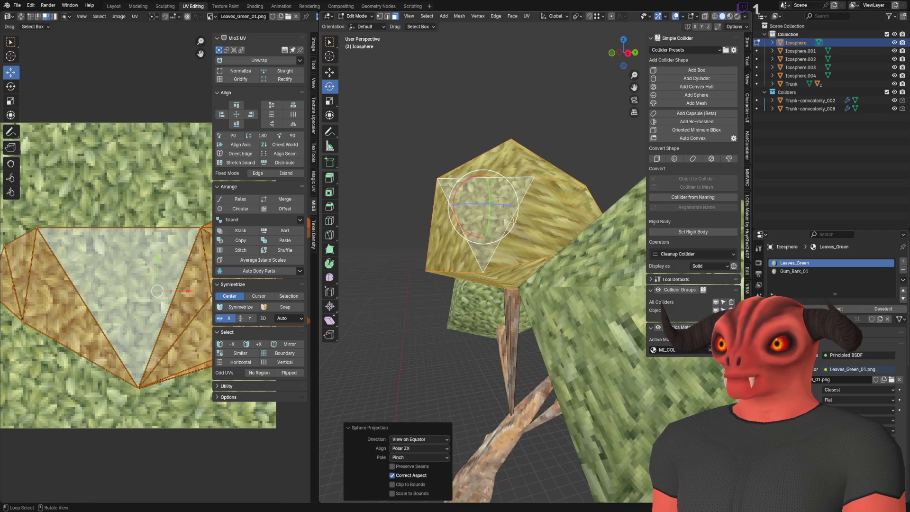
{"action": "scroll", "coordinate": [109, 238], "scroll_direction": "down", "scroll_amount": 3}
{"action": "scroll", "coordinate": [109, 239], "scroll_direction": "up", "scroll_amount": 3}
- Unwrap the leaf clump's UVs with the Angle Based method
{"action": "key", "text": "ctrl+f"}
{"action": "mouse_move", "coordinate": [540, 215]}
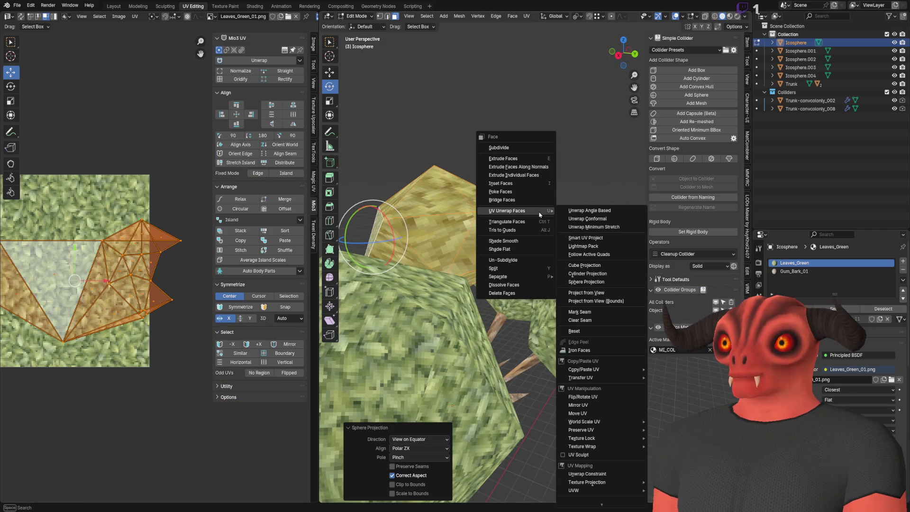
{"action": "left_click", "coordinate": [604, 213]}
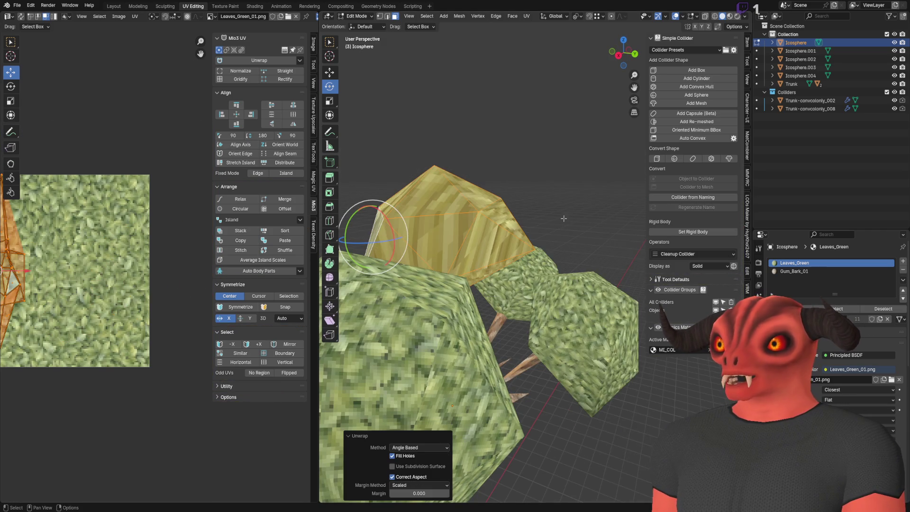
{"action": "scroll", "coordinate": [594, 203], "scroll_direction": "down", "scroll_amount": 5}
{"action": "scroll", "coordinate": [594, 200], "scroll_direction": "up", "scroll_amount": 5}
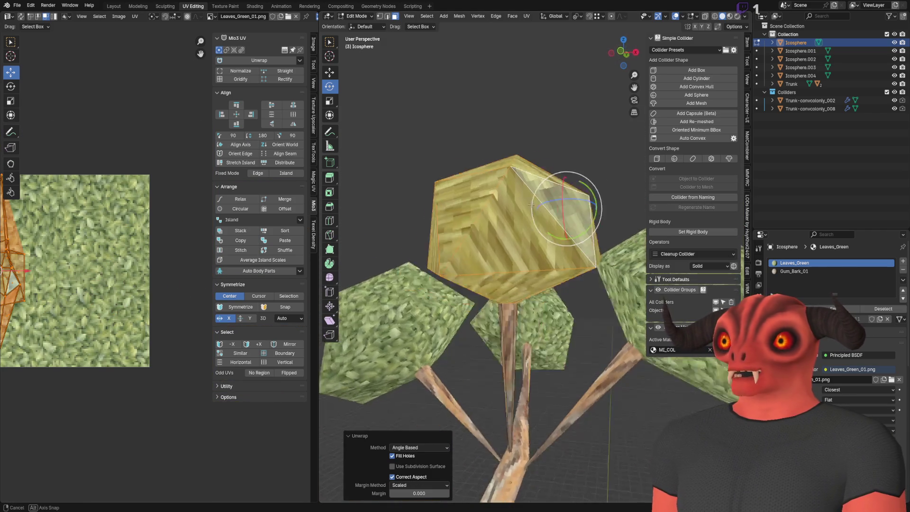
- In edge mode, mark a chosen edge as a UV seam and select the linked clump
{"action": "key", "text": "2"}
{"action": "key", "text": "alt+a"}
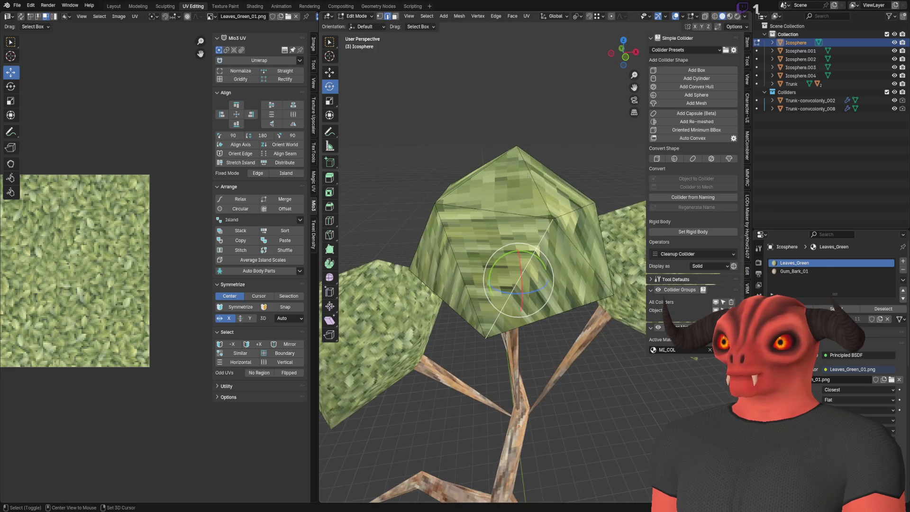
{"action": "key", "text": "ctrl+e"}
{"action": "left_click", "coordinate": [585, 331]}
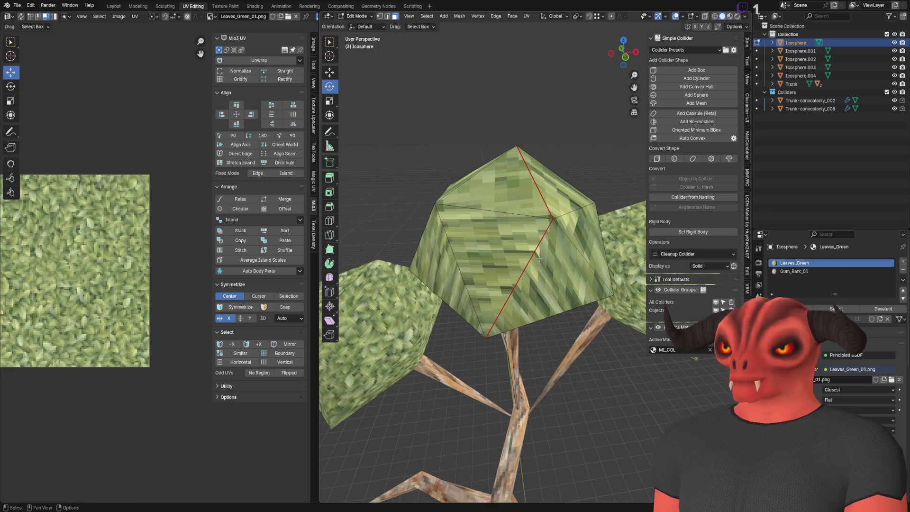
{"action": "key", "text": "l"}
- Re-unwrap the clump Angle Based so it splits along the new seam
{"action": "key", "text": "ctrl+f"}
{"action": "mouse_move", "coordinate": [578, 279]}
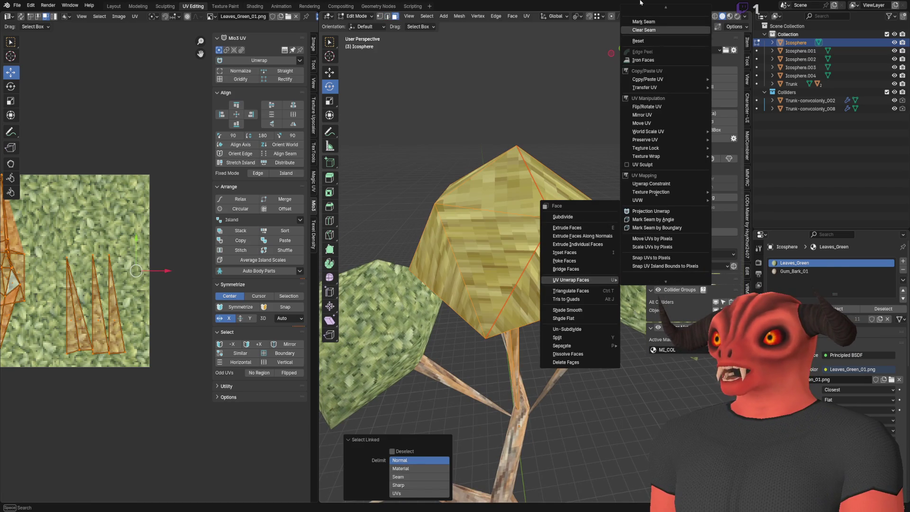
{"action": "key", "text": "ctrl+f"}
{"action": "mouse_move", "coordinate": [550, 141]}
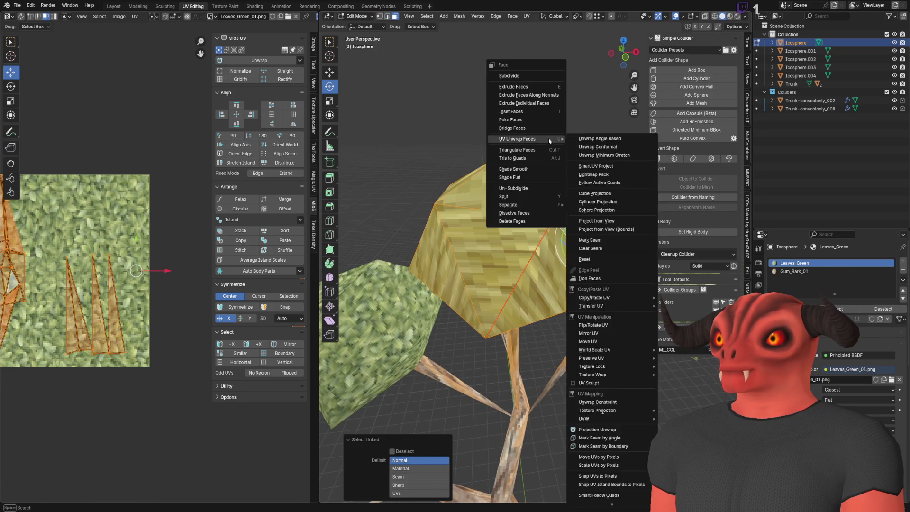
{"action": "key", "text": "Escape"}
{"action": "key", "text": "ctrl+f"}
{"action": "mouse_move", "coordinate": [526, 157]}
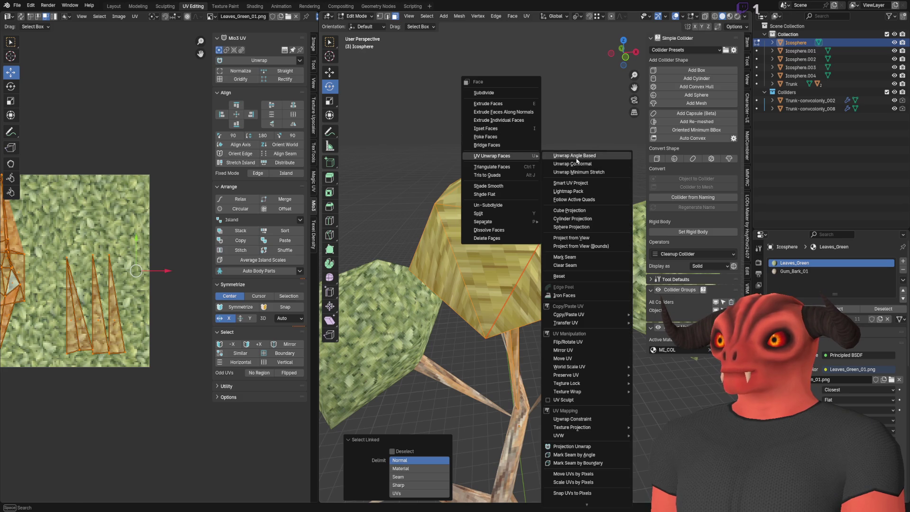
{"action": "left_click", "coordinate": [577, 157]}
{"action": "scroll", "coordinate": [487, 185], "scroll_direction": "down", "scroll_amount": 3}
{"action": "scroll", "coordinate": [487, 184], "scroll_direction": "up", "scroll_amount": 4}
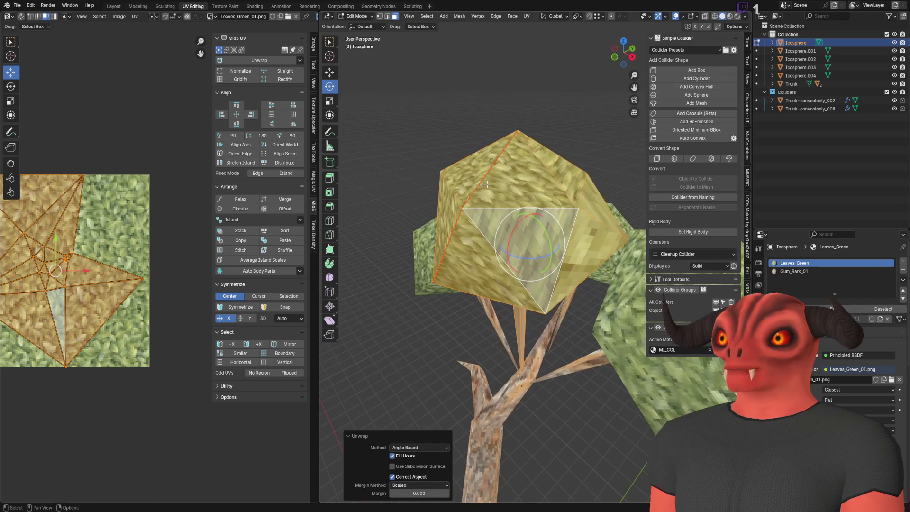
{"action": "scroll", "coordinate": [150, 246], "scroll_direction": "up", "scroll_amount": 5}
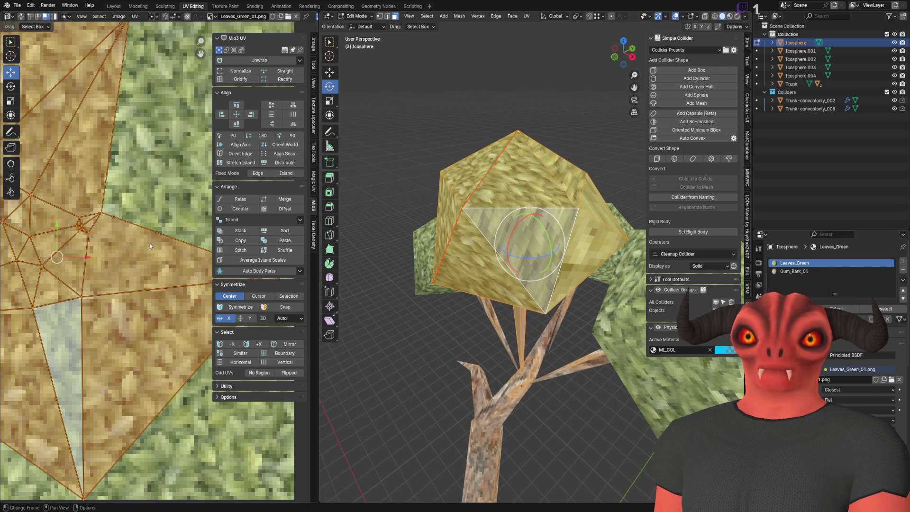
- Unwrap the whole clump with Minimum Stretch, then try squeezing the UV island to half width and undo
{"action": "left_click", "coordinate": [571, 180]}
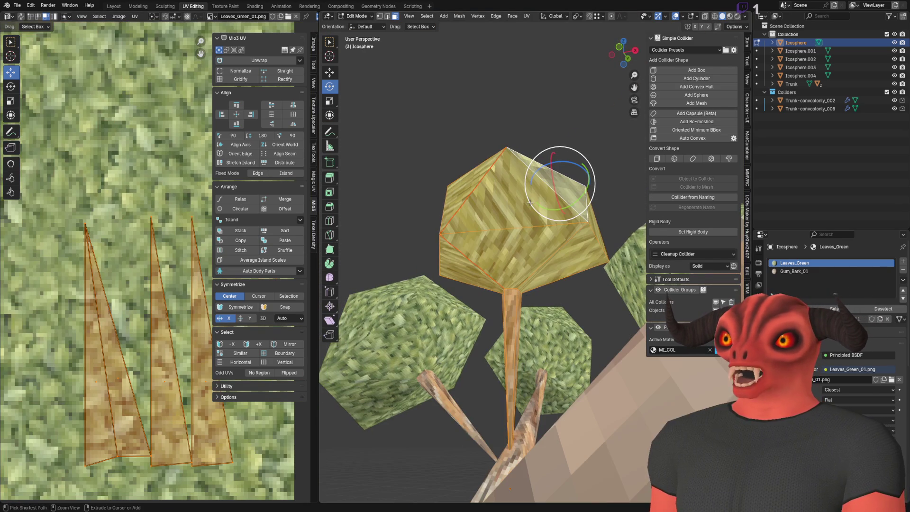
{"action": "key", "text": "l"}
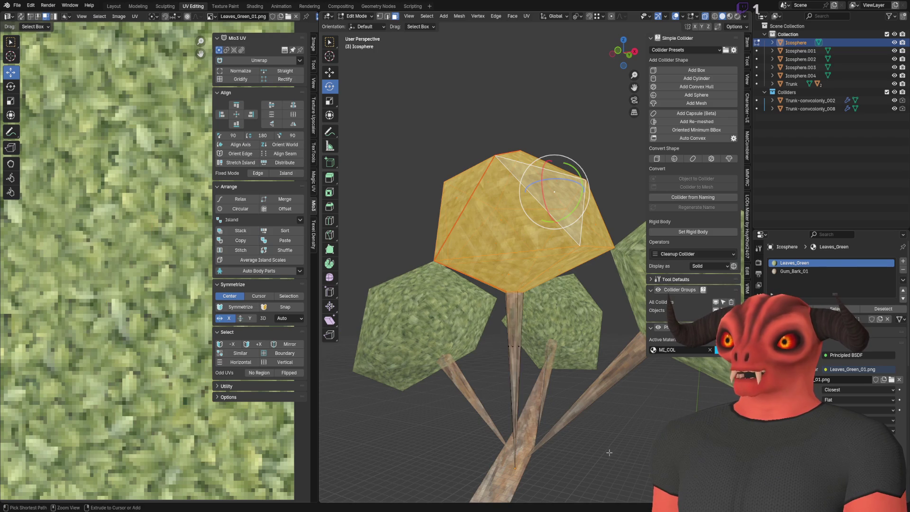
{"action": "right_click", "coordinate": [576, 282]}
{"action": "mouse_move", "coordinate": [578, 284]}
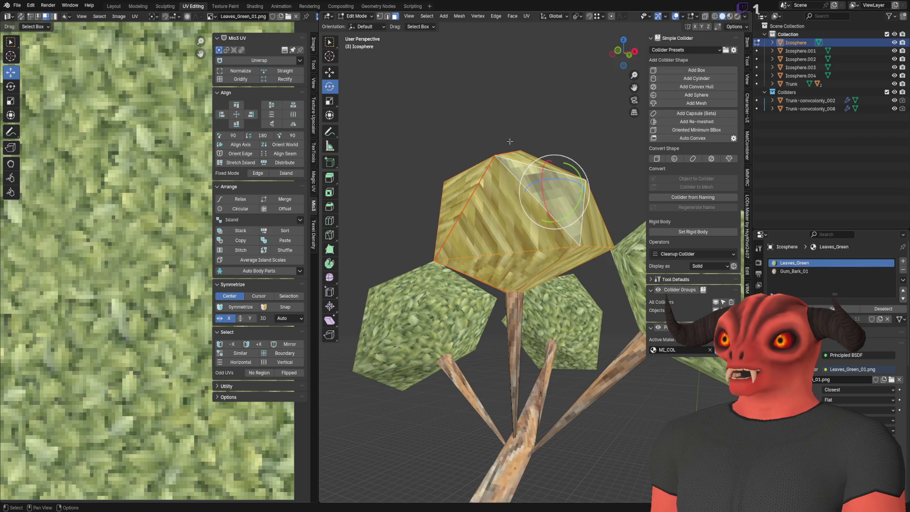
{"action": "right_click", "coordinate": [470, 105]}
{"action": "mouse_move", "coordinate": [480, 173]}
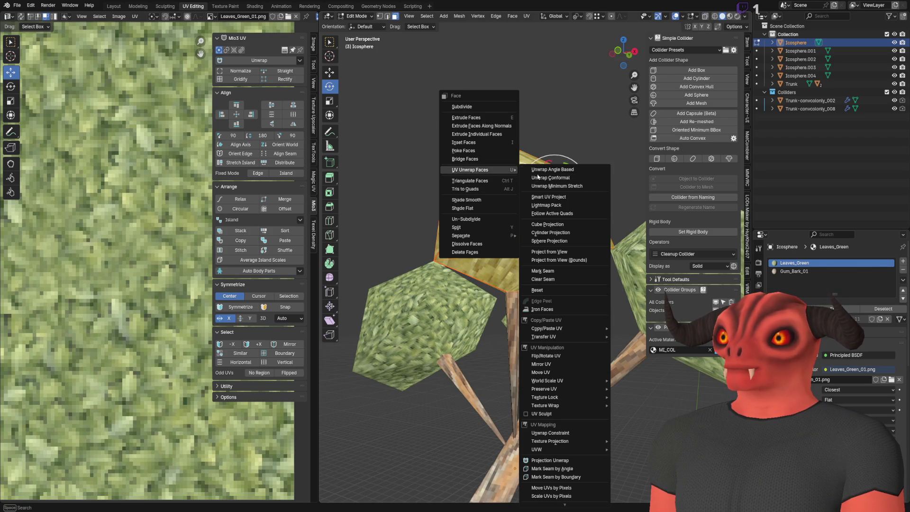
{"action": "left_click", "coordinate": [539, 186]}
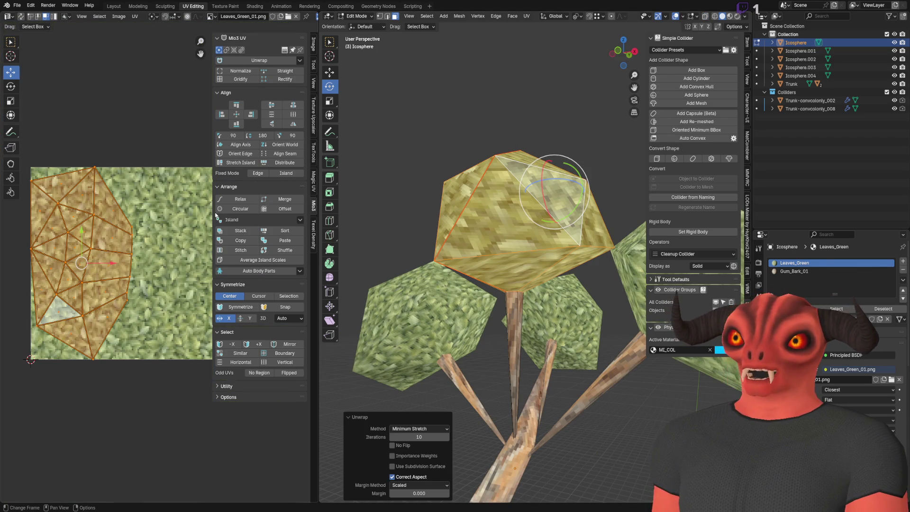
{"action": "scroll", "coordinate": [499, 171], "scroll_direction": "up", "scroll_amount": 3}
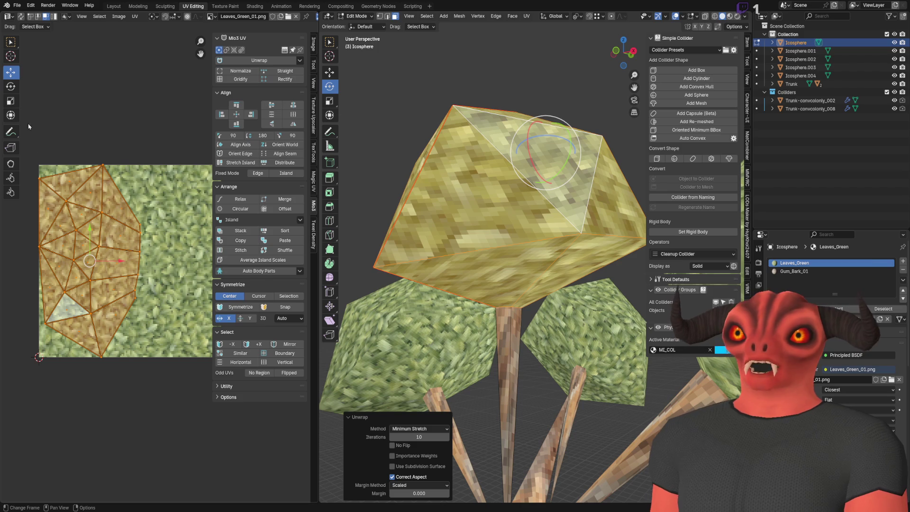
{"action": "left_click_drag", "start_coordinate": [118, 268], "coordinate": [101, 263]}
{"action": "left_click", "coordinate": [101, 263]}
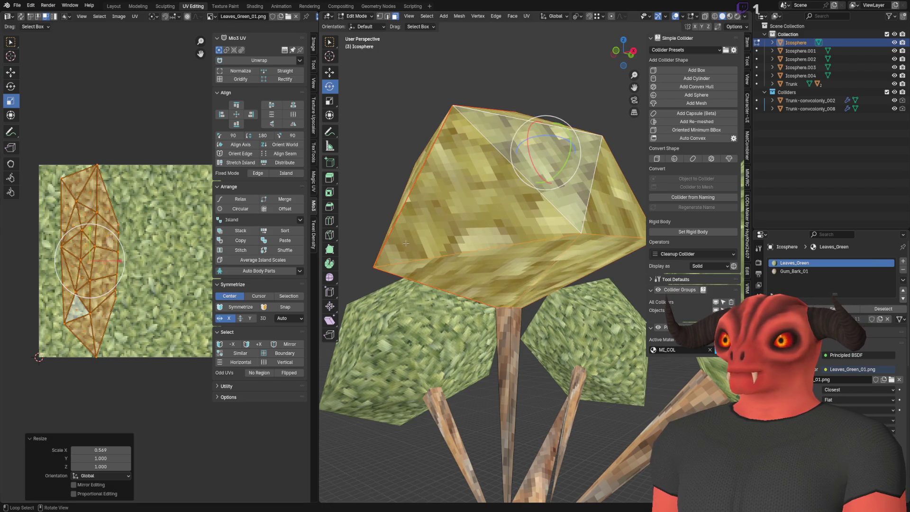
{"action": "key", "text": "ctrl+z"}
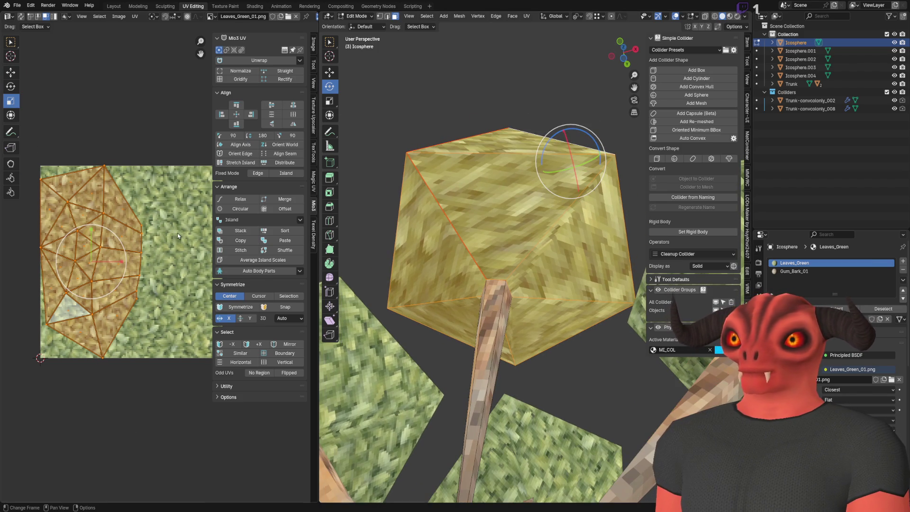
- Select the clump's vertical and lower edges, reselect the linked clump, and unwrap it Angle Based again
{"action": "mouse_move", "coordinate": [480, 191]}
{"action": "left_mouse_down"}
{"action": "mouse_move", "coordinate": [450, 246]}
{"action": "mouse_move", "coordinate": [523, 246]}
{"action": "left_mouse_up"}
{"action": "key", "text": "2"}
{"action": "left_click", "coordinate": [523, 247]}
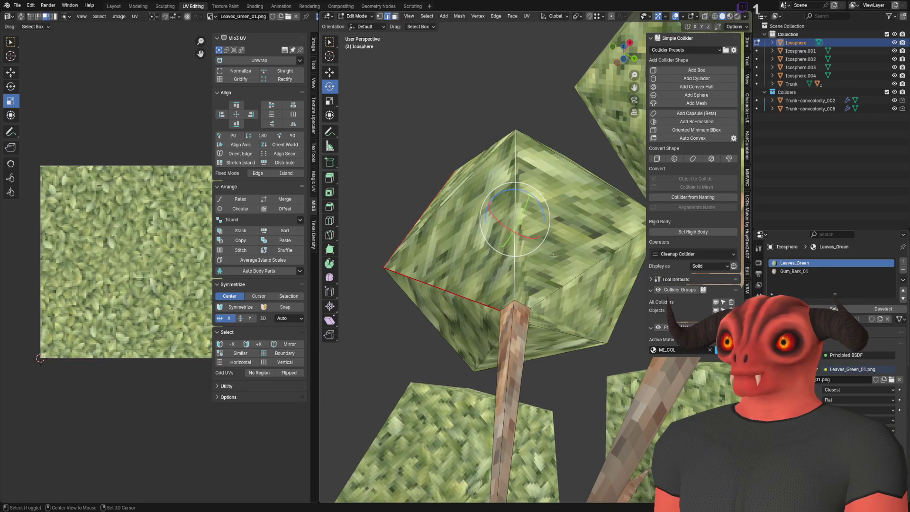
{"action": "left_click", "coordinate": [482, 348], "text": "shift"}
{"action": "right_click", "coordinate": [561, 297]}
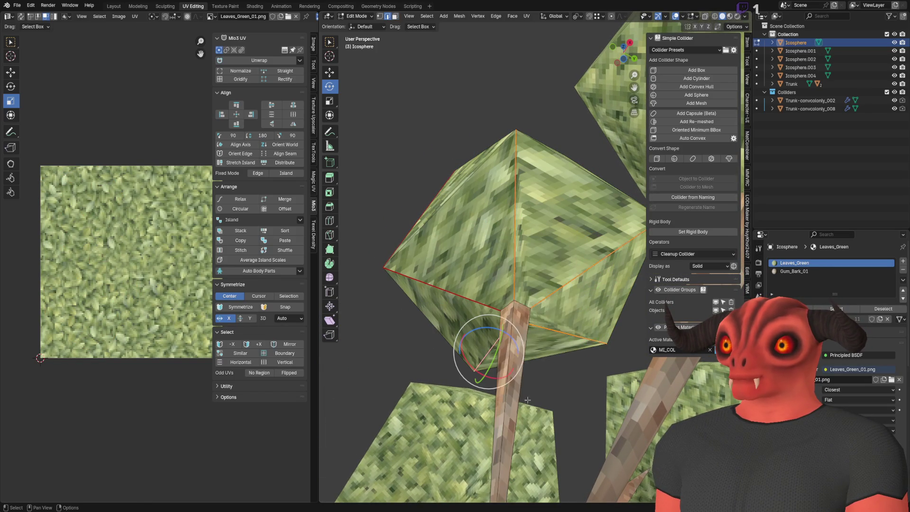
{"action": "key", "text": "a"}
{"action": "key", "text": "alt+a"}
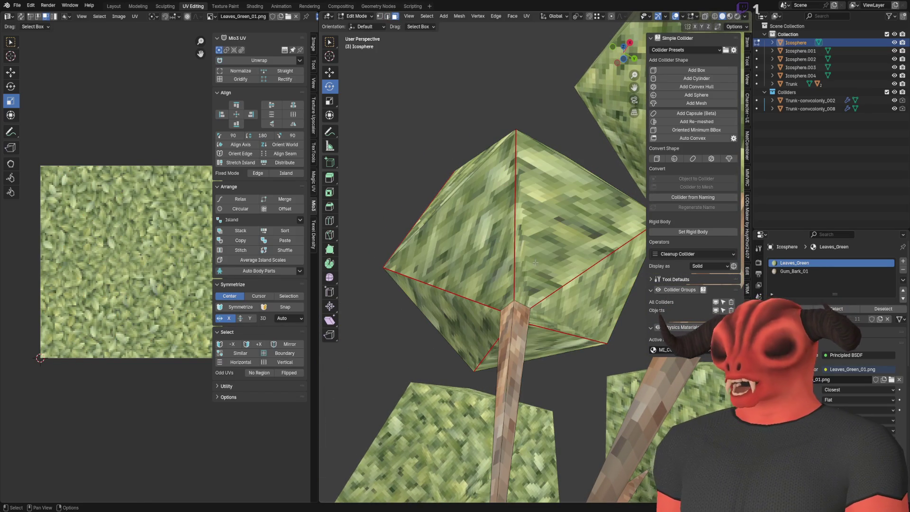
{"action": "key", "text": "l"}
{"action": "scroll", "coordinate": [540, 274], "scroll_direction": "down", "scroll_amount": 5}
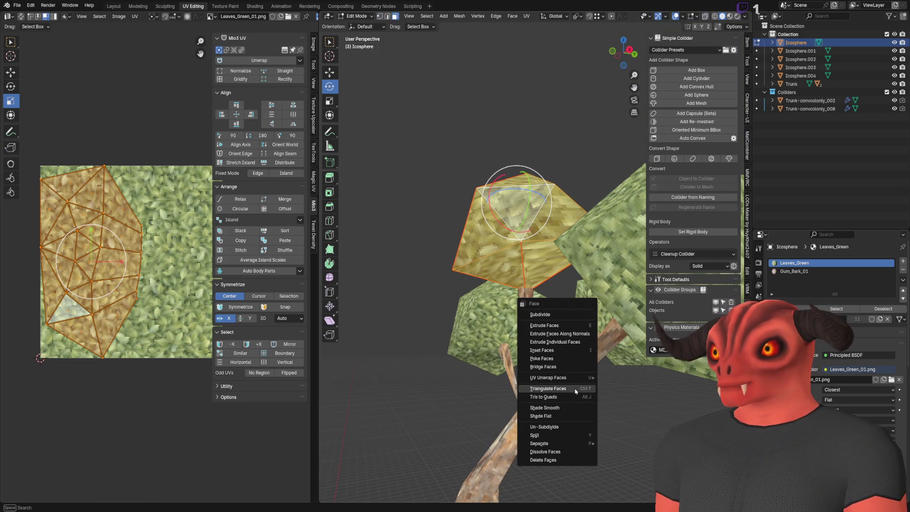
{"action": "mouse_move", "coordinate": [583, 377]}
{"action": "left_click", "coordinate": [627, 11]}
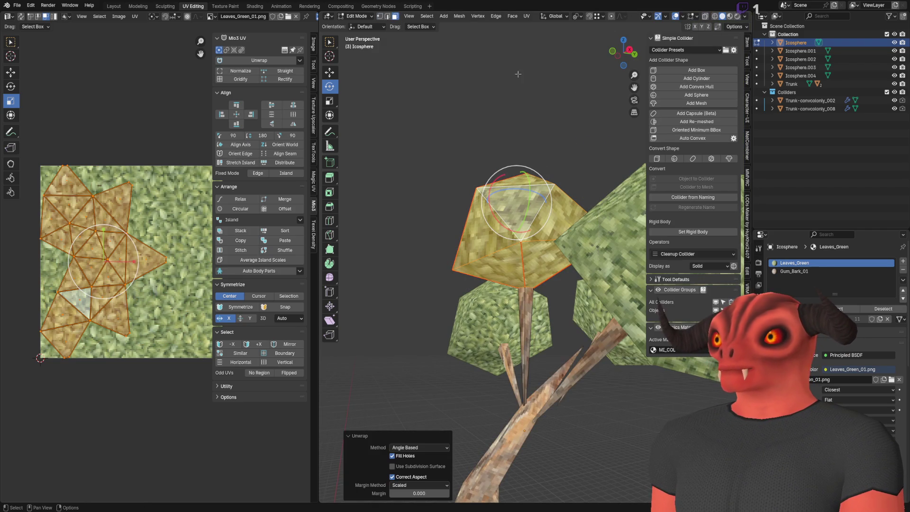
{"action": "scroll", "coordinate": [439, 207], "scroll_direction": "up", "scroll_amount": 6}
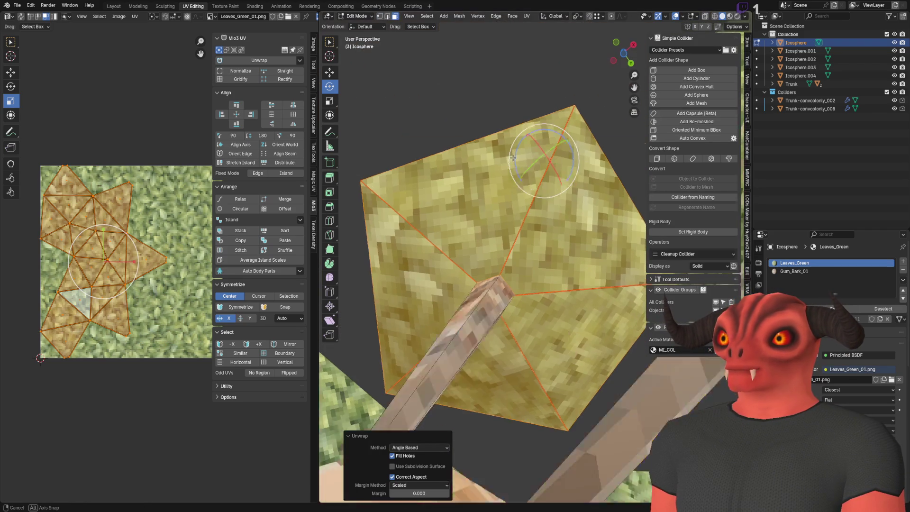
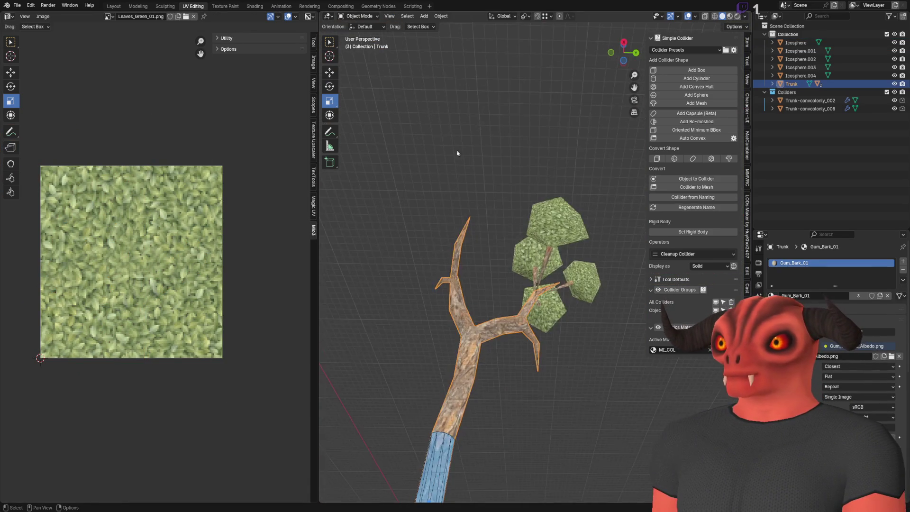
- Inspect the tree's leaf clusters from several angles and select Icosphere.004
{"action": "mouse_move", "coordinate": [369, 247]}
{"action": "left_mouse_down"}
{"action": "mouse_move", "coordinate": [366, 225]}
{"action": "mouse_move", "coordinate": [450, 251]}
{"action": "mouse_move", "coordinate": [502, 294]}
{"action": "mouse_move", "coordinate": [525, 258]}
{"action": "left_mouse_up"}
{"action": "scroll", "coordinate": [365, 218], "scroll_direction": "up", "scroll_amount": 2}
{"action": "mouse_move", "coordinate": [515, 309]}
{"action": "left_mouse_down"}
{"action": "mouse_move", "coordinate": [534, 356]}
{"action": "mouse_move", "coordinate": [568, 315]}
{"action": "mouse_move", "coordinate": [485, 296]}
{"action": "mouse_move", "coordinate": [416, 297]}
{"action": "mouse_move", "coordinate": [428, 311]}
{"action": "mouse_move", "coordinate": [466, 287]}
{"action": "left_mouse_up"}
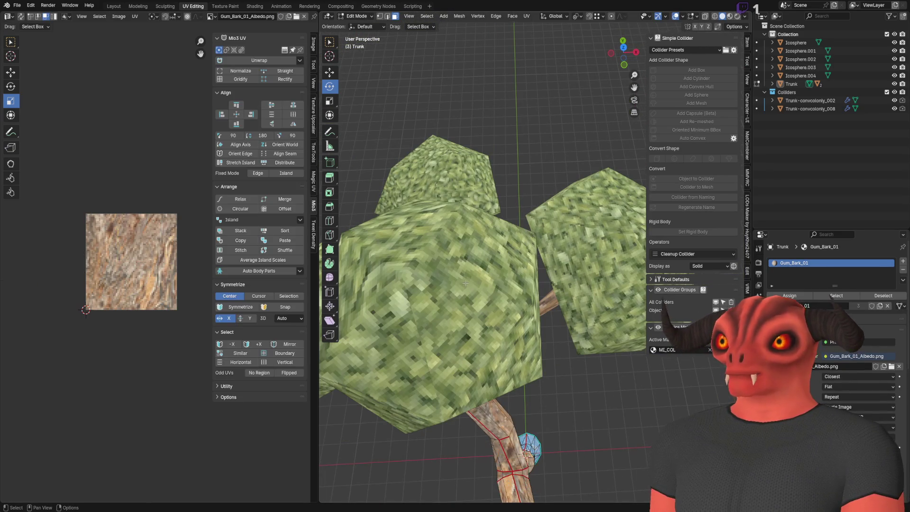
{"action": "left_click", "coordinate": [466, 286]}
{"action": "scroll", "coordinate": [79, 264], "scroll_direction": "up", "scroll_amount": 5}
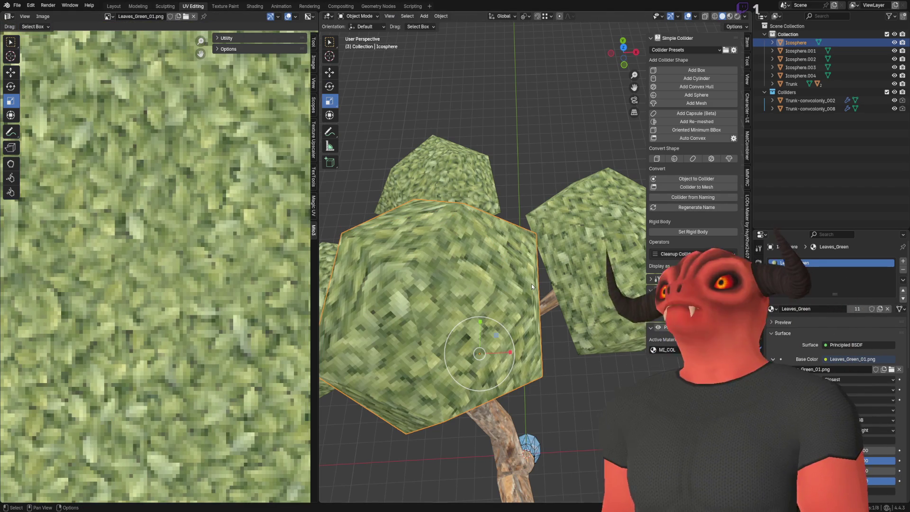
{"action": "scroll", "coordinate": [531, 286], "scroll_direction": "down", "scroll_amount": 6}
{"action": "key", "text": "alt+a"}
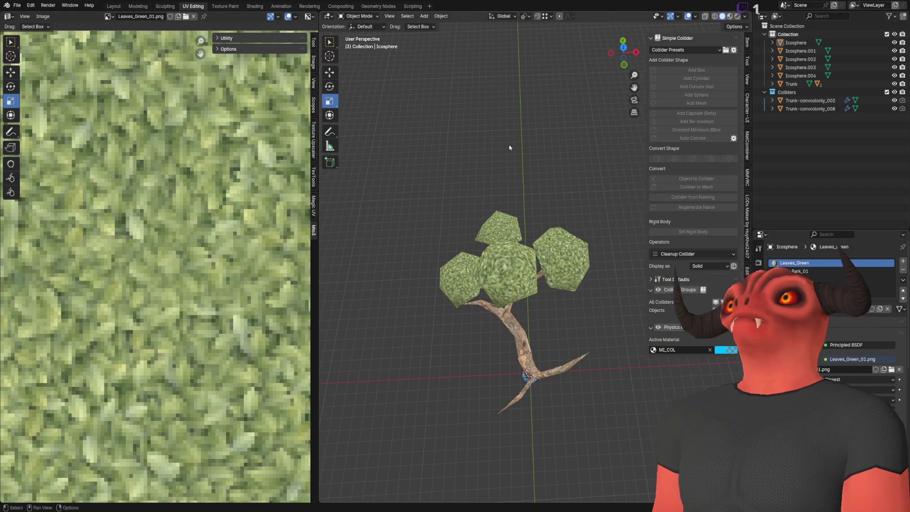
{"action": "scroll", "coordinate": [471, 203], "scroll_direction": "up", "scroll_amount": 5}
{"action": "left_click_drag", "start_coordinate": [471, 203], "coordinate": [453, 207]}
{"action": "left_click_drag", "start_coordinate": [504, 285], "coordinate": [521, 247]}
{"action": "scroll", "coordinate": [521, 246], "scroll_direction": "up", "scroll_amount": 5}
{"action": "left_click", "coordinate": [524, 239]}
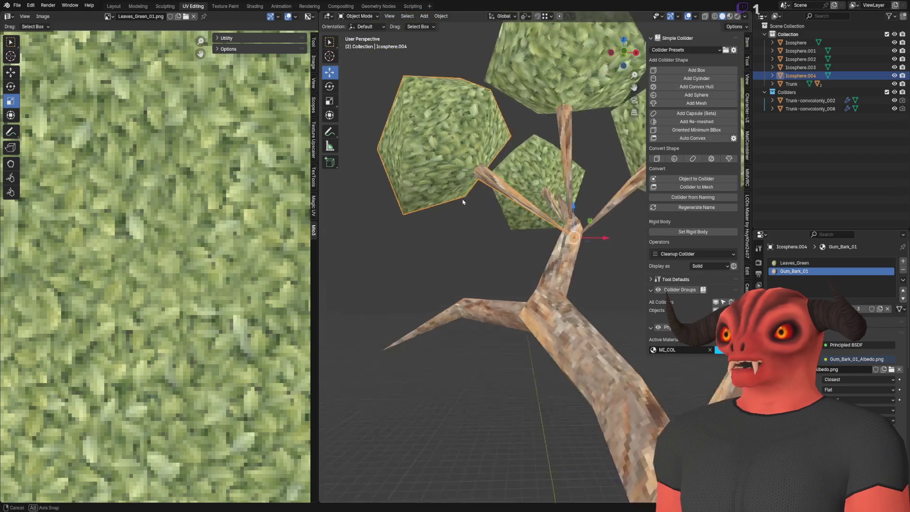
- Duplicate Icosphere.004 as Icosphere.005, place it on a branch, tilt it and shrink it to 0.605
{"action": "key", "text": "shift+d"}
{"action": "left_click", "coordinate": [441, 289]}
{"action": "mouse_move", "coordinate": [440, 286]}
{"action": "left_mouse_down"}
{"action": "mouse_move", "coordinate": [584, 225]}
{"action": "mouse_move", "coordinate": [569, 222]}
{"action": "left_mouse_up"}
{"action": "key", "text": "g"}
{"action": "left_click", "coordinate": [544, 237]}
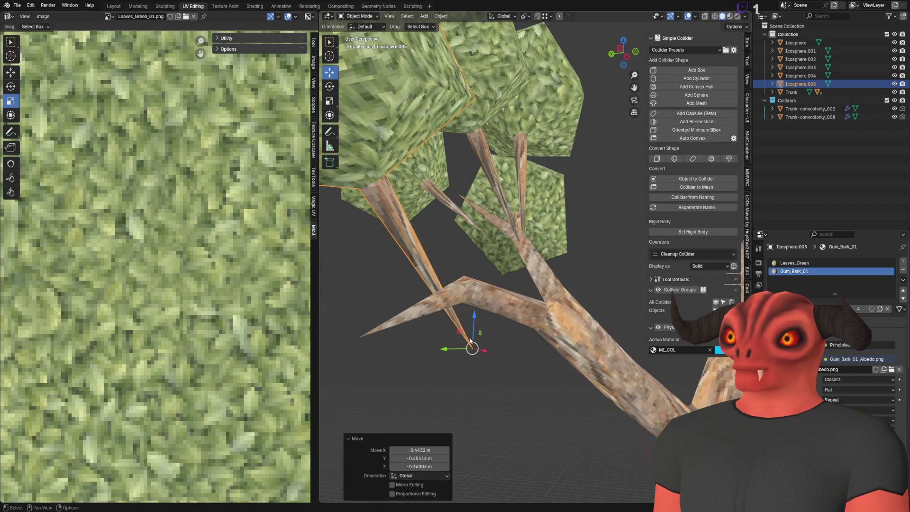
{"action": "key", "text": "g"}
{"action": "left_click", "coordinate": [362, 136]}
{"action": "left_click_drag", "start_coordinate": [496, 287], "coordinate": [339, 120]}
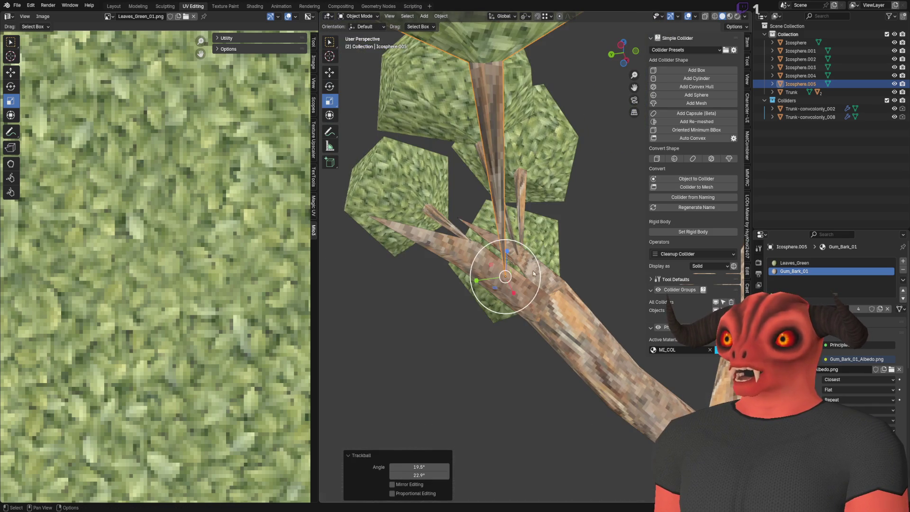
{"action": "key", "text": "s"}
{"action": "left_click", "coordinate": [522, 283]}
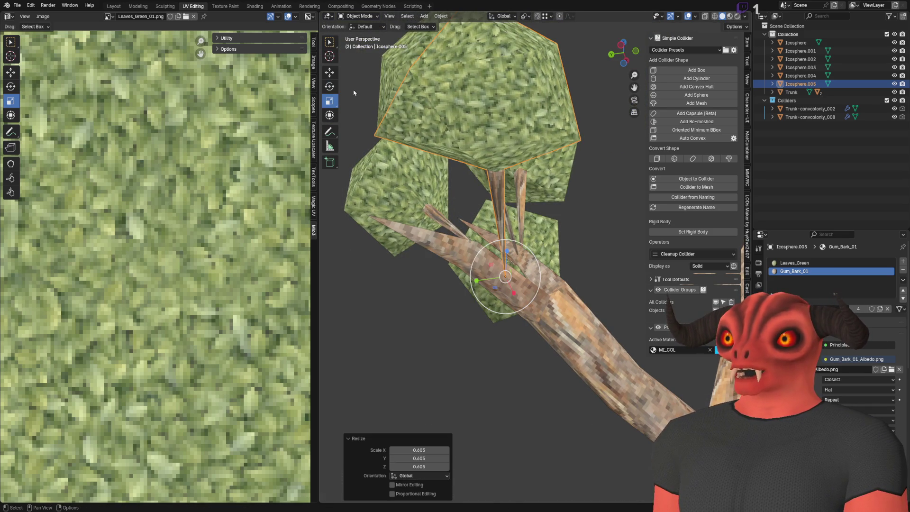
- Rotate Icosphere.006 onto a branch and make a linked duplicate of it
{"action": "mouse_move", "coordinate": [442, 179]}
{"action": "left_mouse_down"}
{"action": "mouse_move", "coordinate": [533, 181]}
{"action": "mouse_move", "coordinate": [527, 200]}
{"action": "left_mouse_up"}
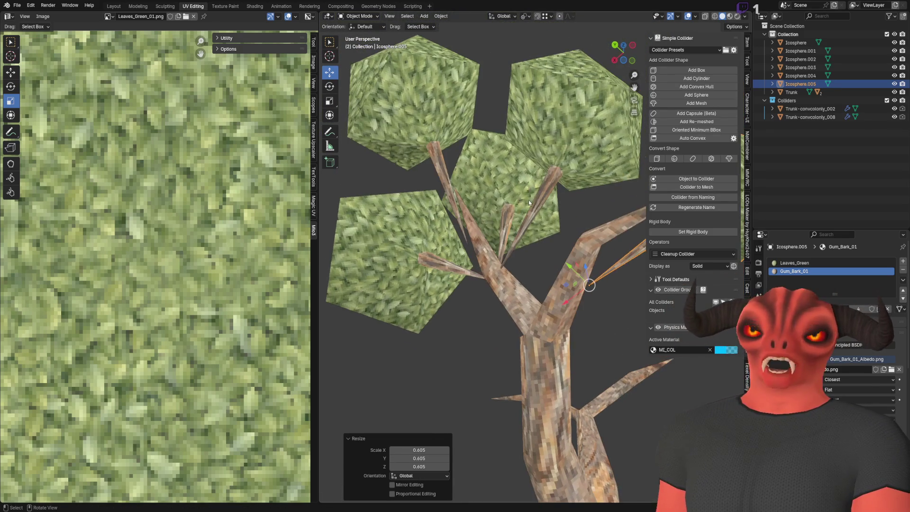
{"action": "mouse_move", "coordinate": [564, 242]}
{"action": "left_mouse_down"}
{"action": "mouse_move", "coordinate": [502, 261]}
{"action": "mouse_move", "coordinate": [498, 237]}
{"action": "left_mouse_up"}
{"action": "scroll", "coordinate": [502, 261], "scroll_direction": "down", "scroll_amount": 5}
{"action": "scroll", "coordinate": [499, 237], "scroll_direction": "up", "scroll_amount": 6}
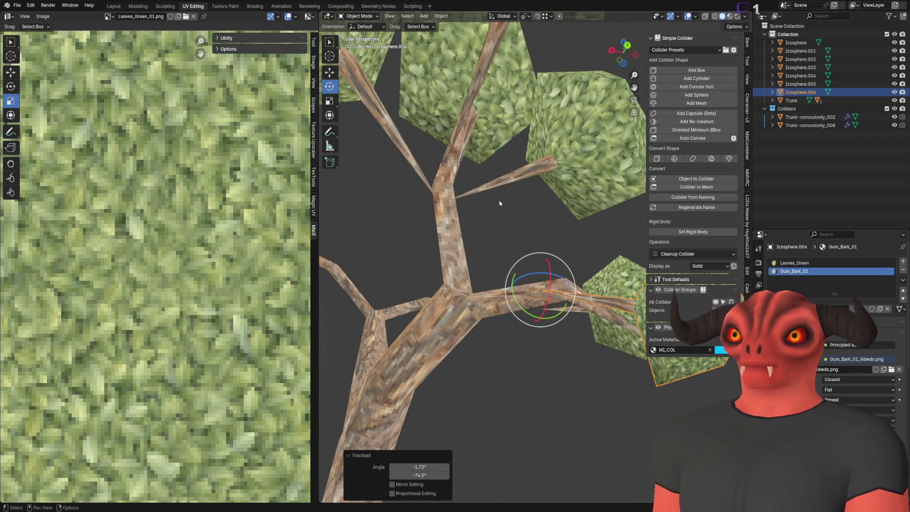
{"action": "scroll", "coordinate": [452, 172], "scroll_direction": "up", "scroll_amount": 2}
{"action": "left_click", "coordinate": [328, 71]}
{"action": "scroll", "coordinate": [498, 260], "scroll_direction": "up", "scroll_amount": 3}
{"action": "mouse_move", "coordinate": [513, 311]}
{"action": "left_mouse_down"}
{"action": "mouse_move", "coordinate": [519, 293]}
{"action": "mouse_move", "coordinate": [485, 175]}
{"action": "left_mouse_up"}
{"action": "key", "text": "alt+d"}
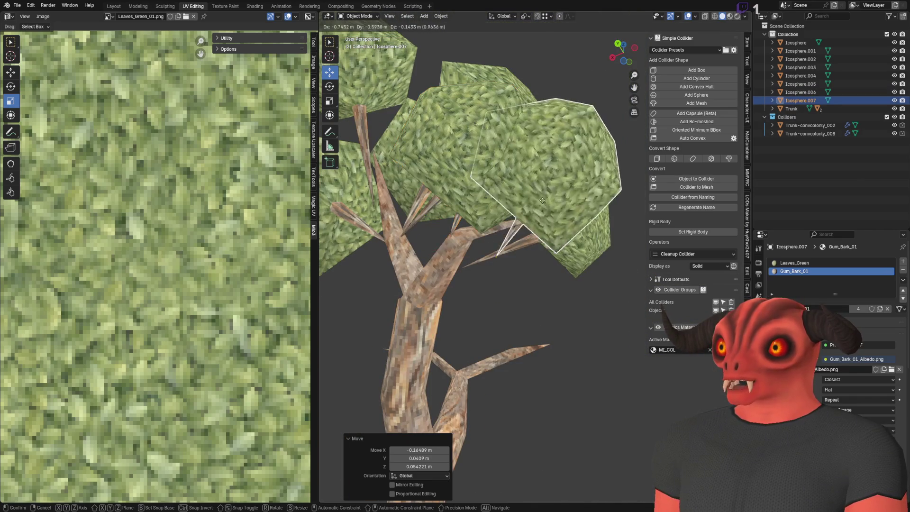
- Move the linked copy Icosphere.007 across the tree onto a lower branch near the trunk
{"action": "left_click", "coordinate": [519, 146]}
{"action": "mouse_move", "coordinate": [521, 262]}
{"action": "left_mouse_down"}
{"action": "mouse_move", "coordinate": [509, 203]}
{"action": "mouse_move", "coordinate": [528, 218]}
{"action": "mouse_move", "coordinate": [507, 224]}
{"action": "mouse_move", "coordinate": [496, 252]}
{"action": "left_mouse_up"}
{"action": "left_click", "coordinate": [509, 203]}
{"action": "key", "text": "g"}
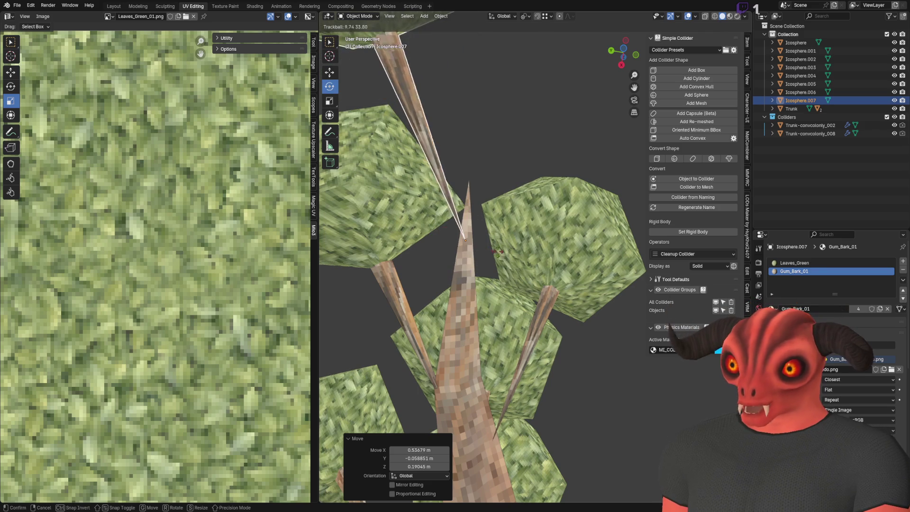
{"action": "mouse_move", "coordinate": [526, 217]}
{"action": "left_mouse_down"}
{"action": "mouse_move", "coordinate": [474, 236]}
{"action": "mouse_move", "coordinate": [444, 141]}
{"action": "mouse_move", "coordinate": [346, 137]}
{"action": "left_mouse_up"}
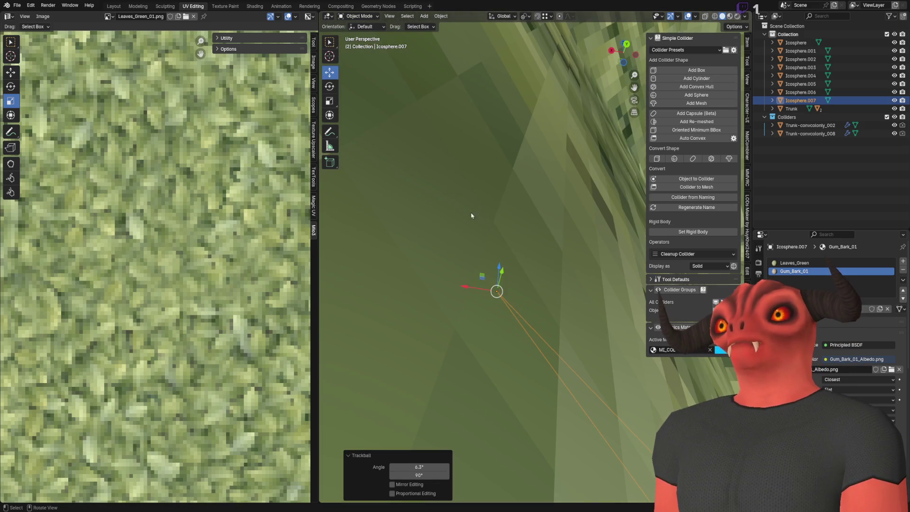
{"action": "scroll", "coordinate": [416, 153], "scroll_direction": "down", "scroll_amount": 5}
{"action": "mouse_move", "coordinate": [495, 240]}
{"action": "left_mouse_down"}
{"action": "mouse_move", "coordinate": [484, 199]}
{"action": "mouse_move", "coordinate": [562, 238]}
{"action": "mouse_move", "coordinate": [451, 217]}
{"action": "left_mouse_up"}
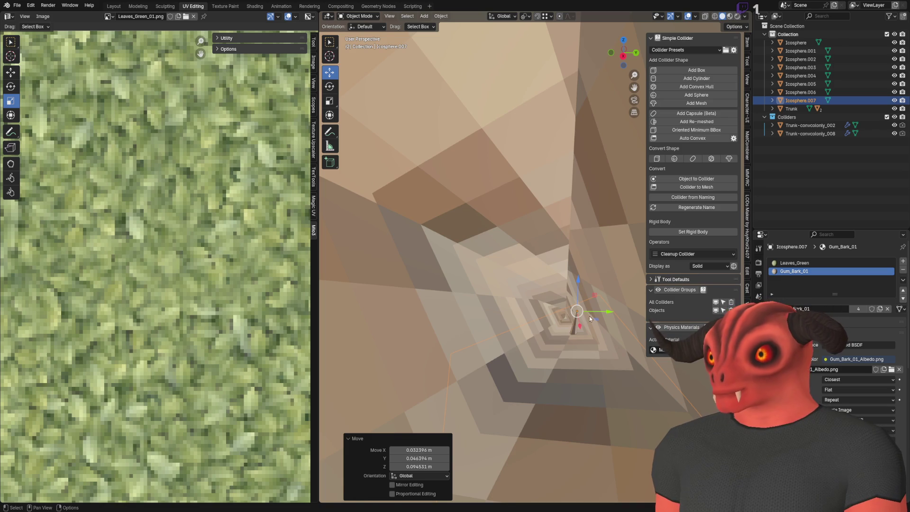
{"action": "left_click_drag", "start_coordinate": [590, 318], "coordinate": [554, 305]}
{"action": "scroll", "coordinate": [545, 265], "scroll_direction": "down", "scroll_amount": 6}
{"action": "left_click_drag", "start_coordinate": [480, 233], "coordinate": [266, 105]}
{"action": "left_click_drag", "start_coordinate": [554, 241], "coordinate": [545, 250]}
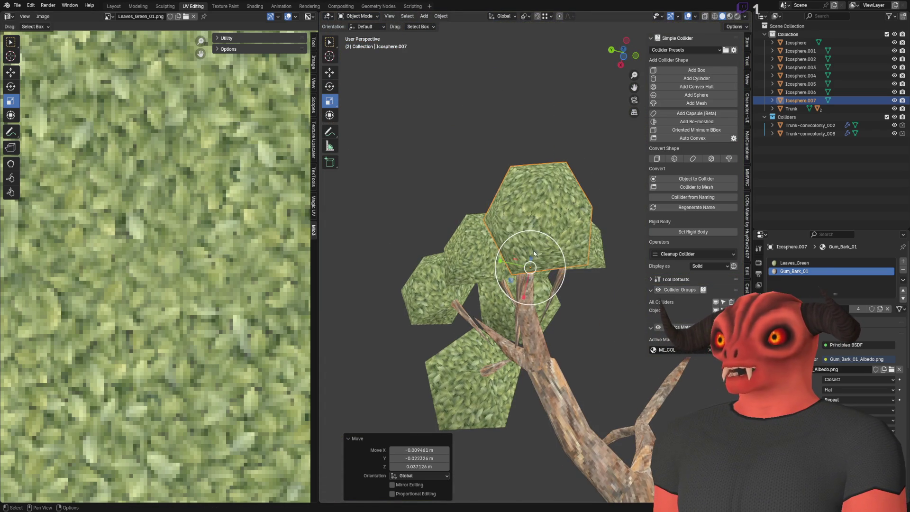
- Shrink Icosphere.007, trackball-rotate it to a natural tilt, and deselect everything
{"action": "key", "text": "s"}
{"action": "left_click", "coordinate": [543, 251]}
{"action": "left_click", "coordinate": [533, 91]}
{"action": "mouse_move", "coordinate": [532, 91]}
{"action": "left_mouse_down"}
{"action": "mouse_move", "coordinate": [481, 211]}
{"action": "mouse_move", "coordinate": [422, 237]}
{"action": "mouse_move", "coordinate": [433, 235]}
{"action": "mouse_move", "coordinate": [473, 274]}
{"action": "left_mouse_up"}
{"action": "left_click", "coordinate": [507, 327]}
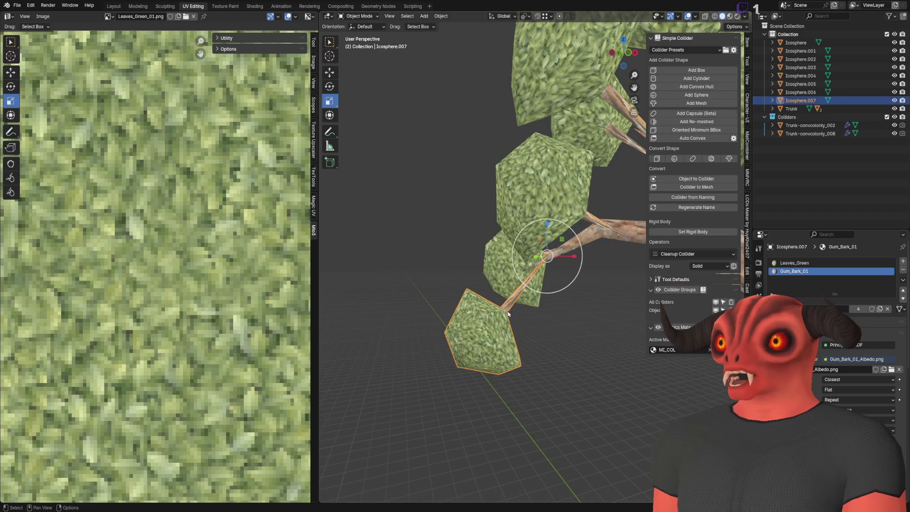
{"action": "key", "text": "r"}
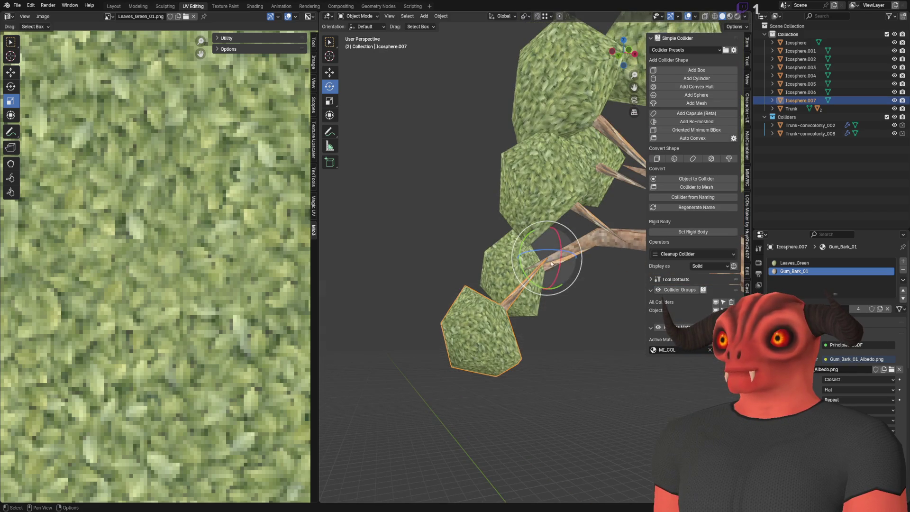
{"action": "key", "text": "r"}
{"action": "left_click", "coordinate": [495, 193]}
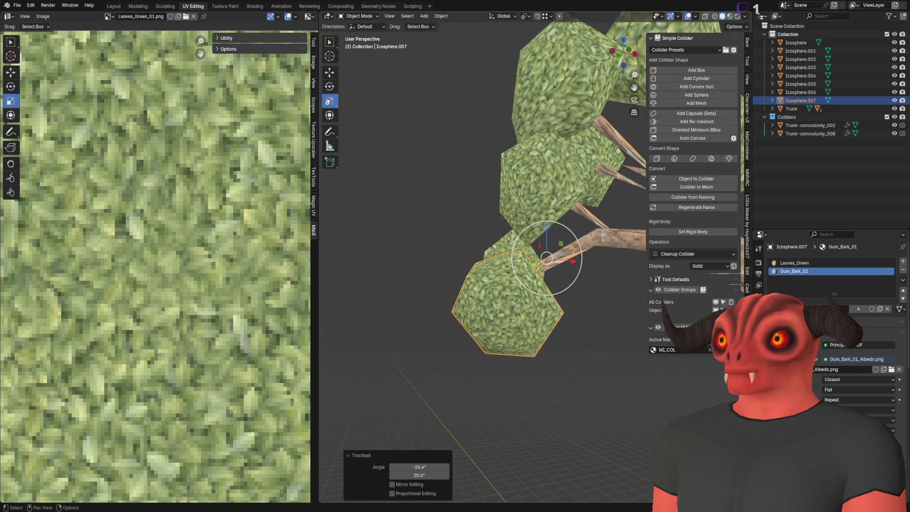
{"action": "key", "text": "alt+a"}
{"action": "scroll", "coordinate": [633, 313], "scroll_direction": "down", "scroll_amount": 4}
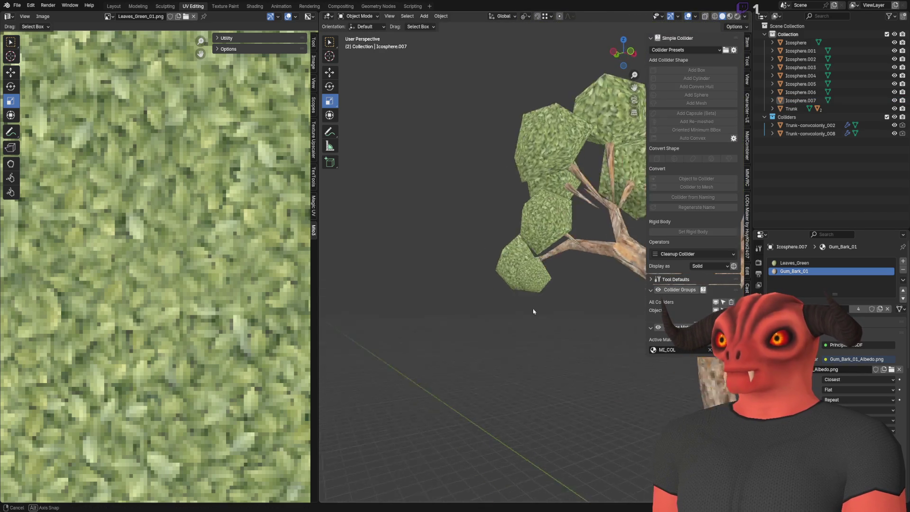
{"action": "mouse_move", "coordinate": [633, 314]}
{"action": "left_mouse_down"}
{"action": "mouse_move", "coordinate": [583, 265]}
{"action": "mouse_move", "coordinate": [568, 223]}
{"action": "left_mouse_up"}
{"action": "scroll", "coordinate": [578, 251], "scroll_direction": "up", "scroll_amount": 5}
{"action": "scroll", "coordinate": [578, 251], "scroll_direction": "down", "scroll_amount": 4}
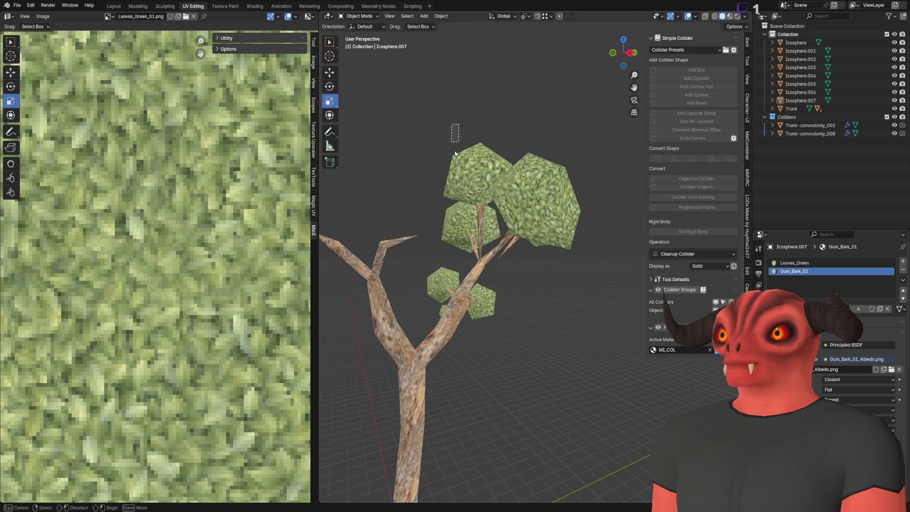
- Slide the leaf cluster Icosphere.003 along its upper branch
{"action": "left_click_drag", "start_coordinate": [436, 135], "coordinate": [568, 220]}
{"action": "scroll", "coordinate": [568, 219], "scroll_direction": "down", "scroll_amount": 2}
{"action": "left_click", "coordinate": [559, 227]}
{"action": "scroll", "coordinate": [534, 244], "scroll_direction": "up", "scroll_amount": 5}
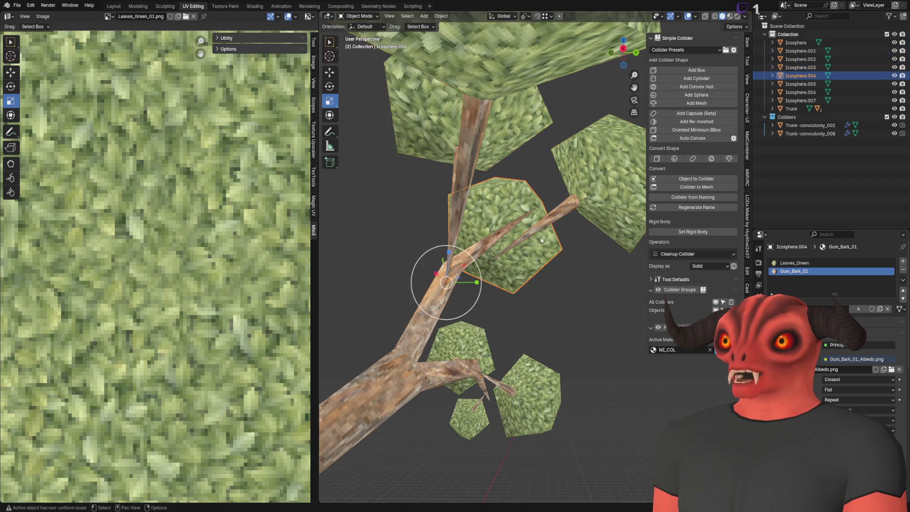
{"action": "scroll", "coordinate": [534, 244], "scroll_direction": "up", "scroll_amount": 5}
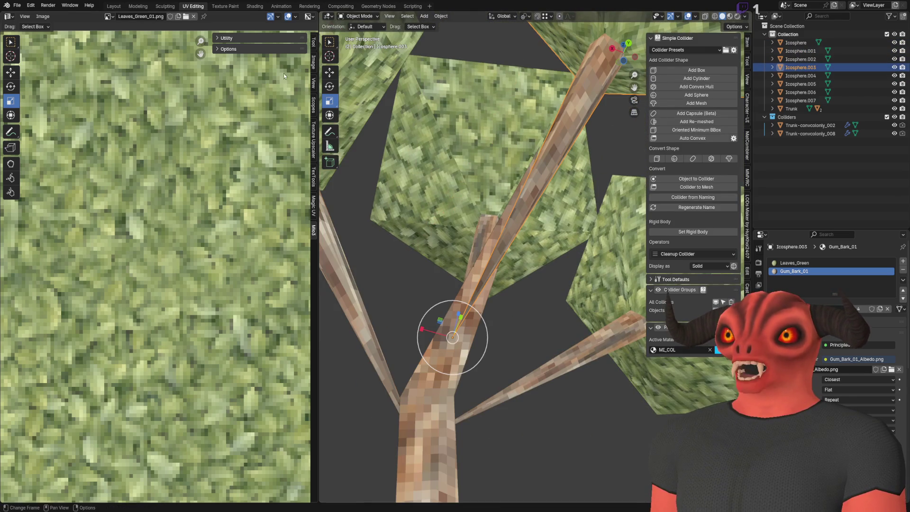
{"action": "left_click", "coordinate": [332, 73]}
{"action": "scroll", "coordinate": [531, 188], "scroll_direction": "down", "scroll_amount": 2}
{"action": "scroll", "coordinate": [530, 189], "scroll_direction": "up", "scroll_amount": 5}
{"action": "left_click_drag", "start_coordinate": [394, 312], "coordinate": [400, 296]}
{"action": "scroll", "coordinate": [513, 264], "scroll_direction": "up", "scroll_amount": 8}
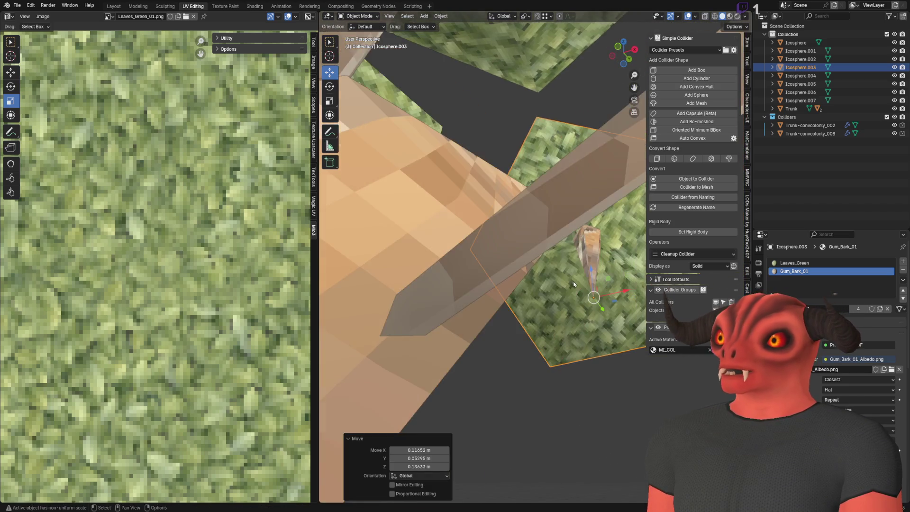
{"action": "scroll", "coordinate": [596, 287], "scroll_direction": "down", "scroll_amount": 5}
{"action": "mouse_move", "coordinate": [633, 342]}
{"action": "left_mouse_down"}
{"action": "mouse_move", "coordinate": [543, 218]}
{"action": "mouse_move", "coordinate": [559, 217]}
{"action": "left_mouse_up"}
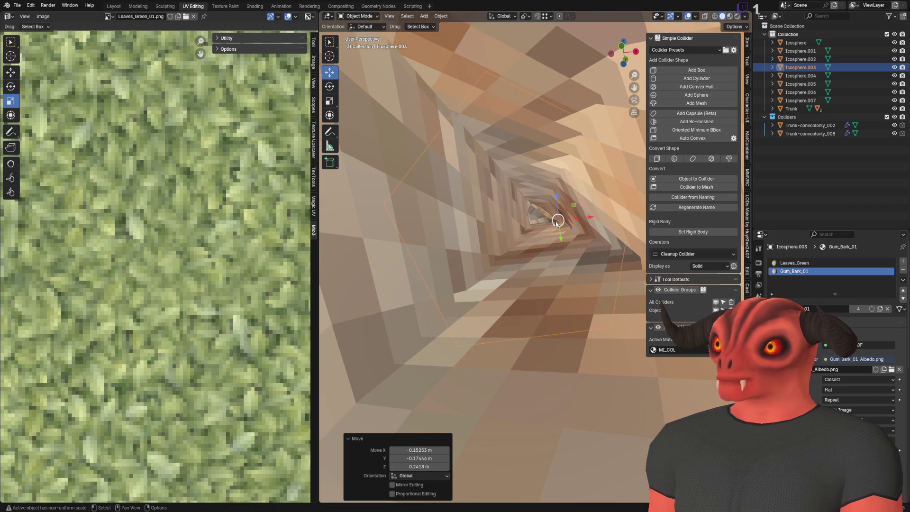
{"action": "scroll", "coordinate": [579, 209], "scroll_direction": "down", "scroll_amount": 5}
{"action": "key", "text": "alt+a"}
{"action": "scroll", "coordinate": [586, 331], "scroll_direction": "down", "scroll_amount": 10}
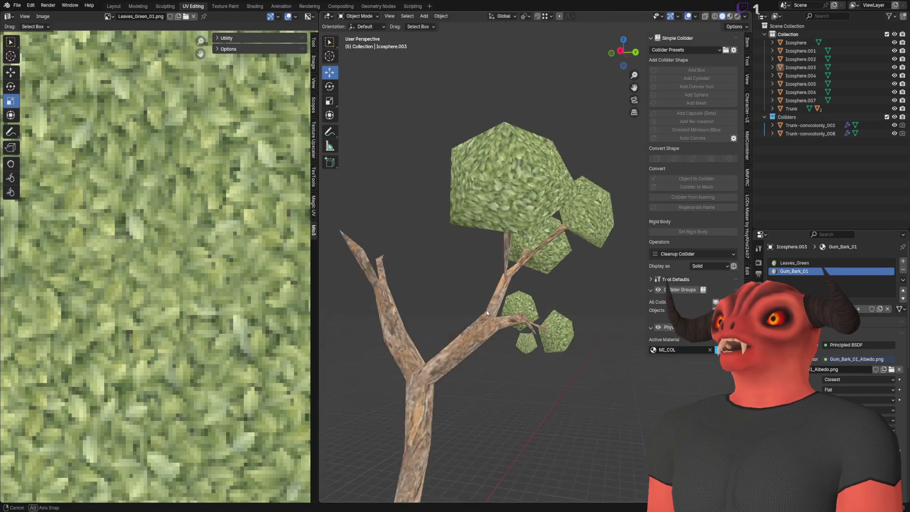
- Select several canopy leaf clusters and duplicate them
{"action": "mouse_move", "coordinate": [493, 300]}
{"action": "left_mouse_down"}
{"action": "mouse_move", "coordinate": [450, 250]}
{"action": "mouse_move", "coordinate": [593, 270]}
{"action": "left_mouse_up"}
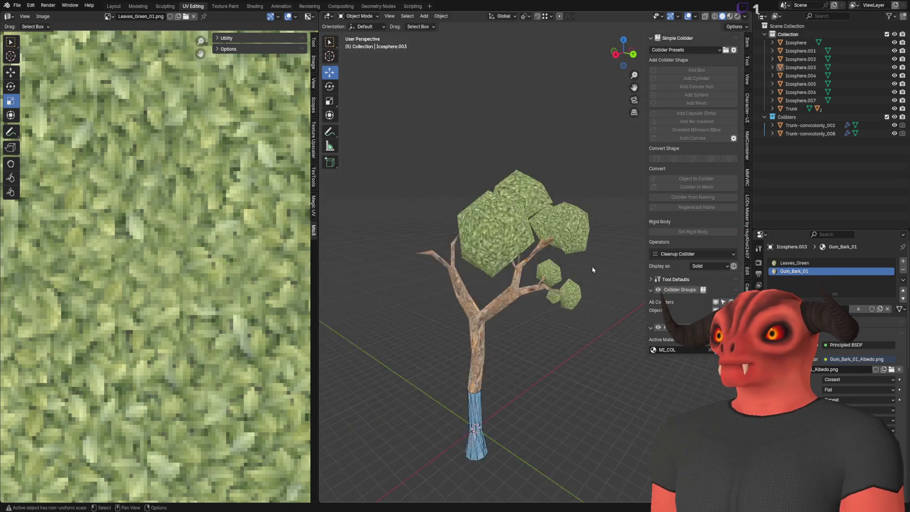
{"action": "scroll", "coordinate": [580, 252], "scroll_direction": "up", "scroll_amount": 8}
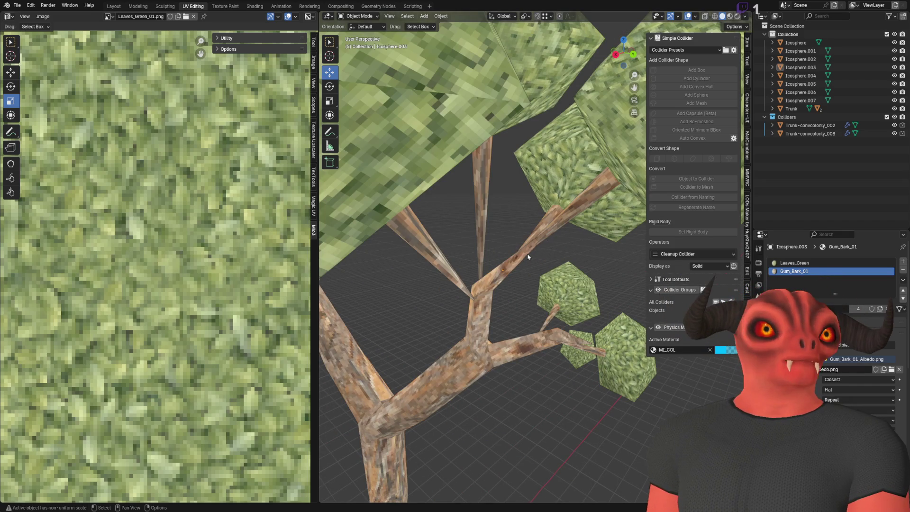
{"action": "scroll", "coordinate": [504, 270], "scroll_direction": "down", "scroll_amount": 6}
{"action": "left_click_drag", "start_coordinate": [458, 247], "coordinate": [521, 213]}
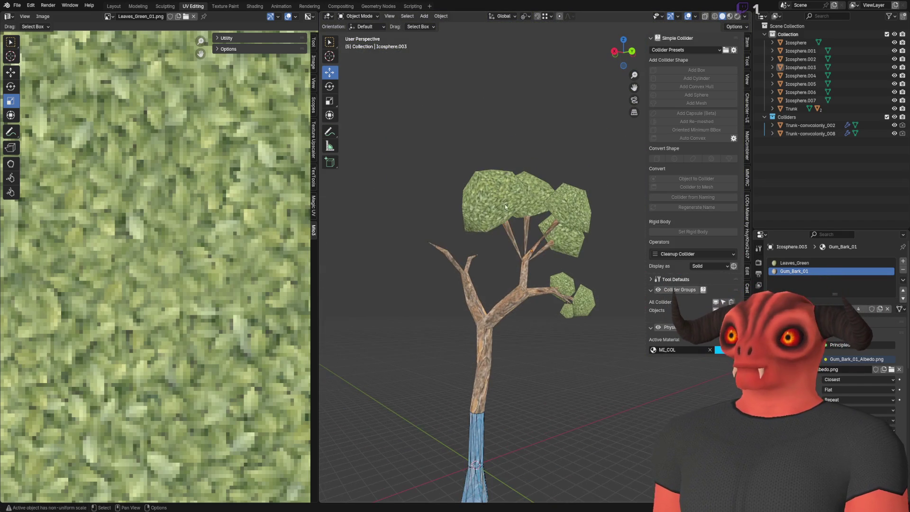
{"action": "left_click", "coordinate": [545, 184]}
{"action": "left_click", "coordinate": [571, 208], "text": "shift"}
{"action": "left_click", "coordinate": [566, 237], "text": "shift"}
{"action": "left_click_drag", "start_coordinate": [521, 247], "coordinate": [474, 266]}
{"action": "key", "text": "shift+d"}
{"action": "left_click", "coordinate": [462, 280]}
- Tilt the duplicated leaf clusters with the trackball rotate and move them into the canopy
{"action": "left_click", "coordinate": [330, 86]}
{"action": "scroll", "coordinate": [451, 242], "scroll_direction": "up", "scroll_amount": 6}
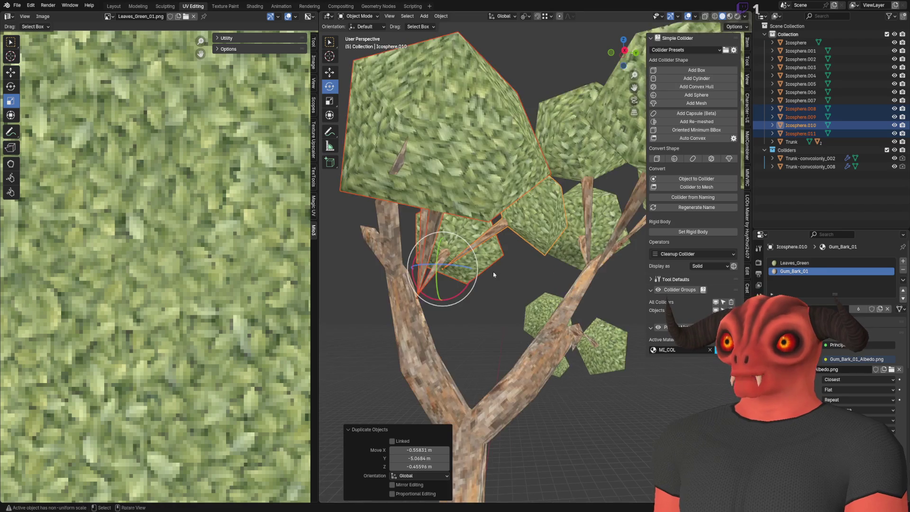
{"action": "left_click_drag", "start_coordinate": [451, 240], "coordinate": [446, 277]}
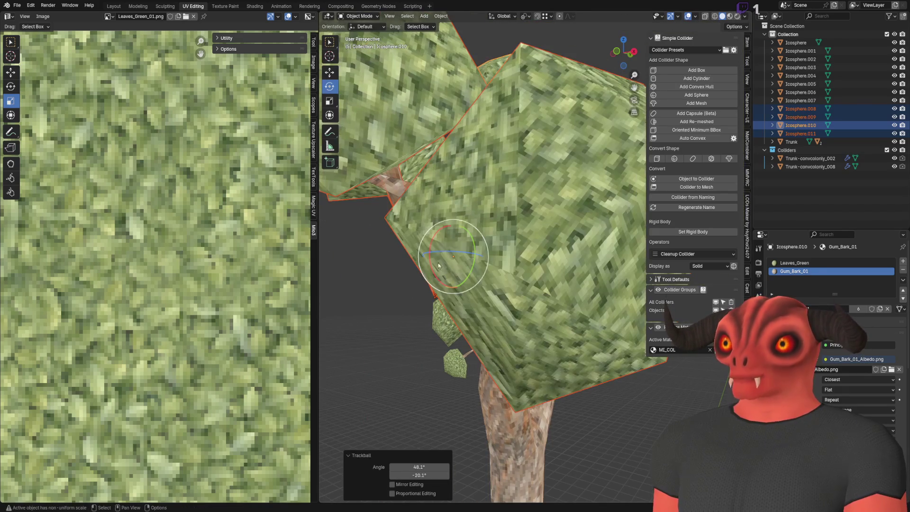
{"action": "left_click", "coordinate": [330, 72]}
{"action": "scroll", "coordinate": [474, 237], "scroll_direction": "down", "scroll_amount": 5}
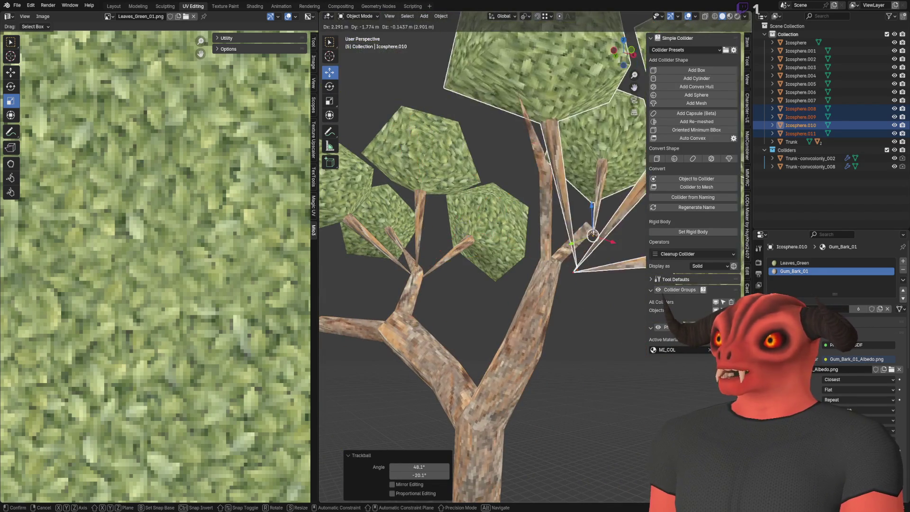
{"action": "left_click_drag", "start_coordinate": [555, 230], "coordinate": [555, 254]}
{"action": "scroll", "coordinate": [556, 253], "scroll_direction": "up", "scroll_amount": 5}
{"action": "scroll", "coordinate": [502, 220], "scroll_direction": "down", "scroll_amount": 4}
{"action": "scroll", "coordinate": [545, 197], "scroll_direction": "up", "scroll_amount": 2}
{"action": "key", "text": "g"}
{"action": "left_click", "coordinate": [544, 197]}
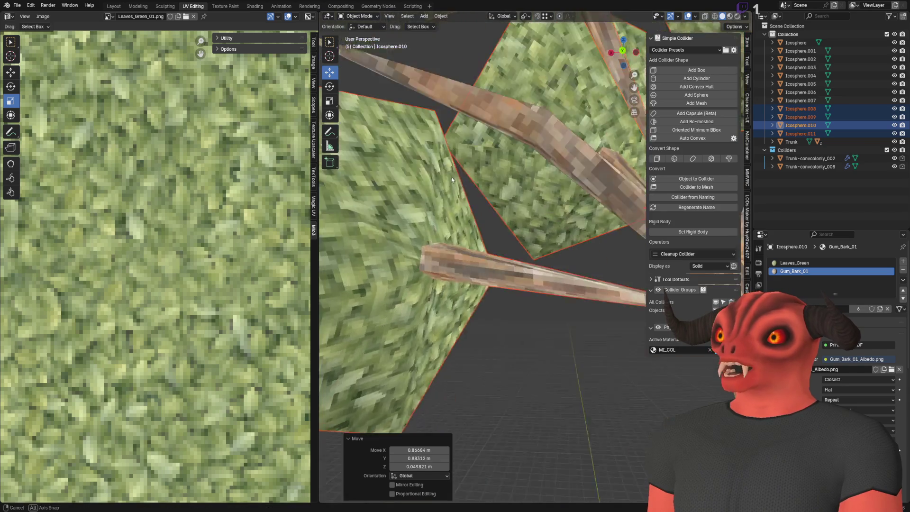
{"action": "scroll", "coordinate": [388, 183], "scroll_direction": "up", "scroll_amount": 3}
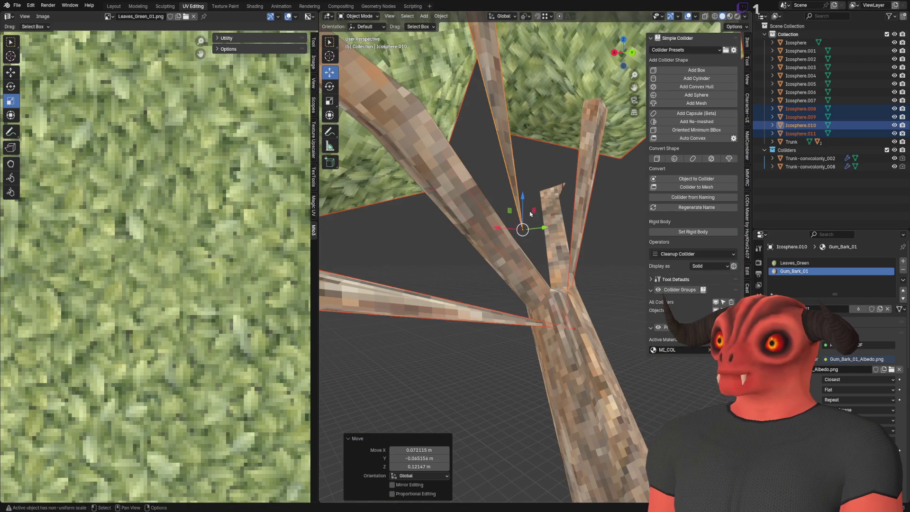
- Reposition the thin branch Icosphere.010 among the upper branches
{"action": "left_click", "coordinate": [508, 188]}
{"action": "left_click", "coordinate": [518, 207]}
{"action": "key", "text": "g"}
{"action": "left_click", "coordinate": [517, 227]}
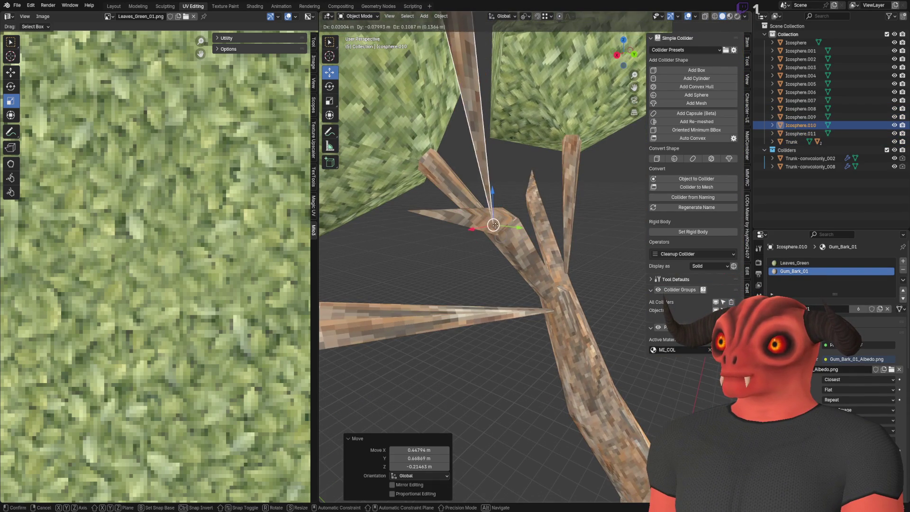
{"action": "left_click", "coordinate": [495, 168]}
{"action": "scroll", "coordinate": [499, 197], "scroll_direction": "down", "scroll_amount": 5}
{"action": "scroll", "coordinate": [550, 225], "scroll_direction": "up", "scroll_amount": 5}
{"action": "left_click_drag", "start_coordinate": [550, 225], "coordinate": [505, 223]}
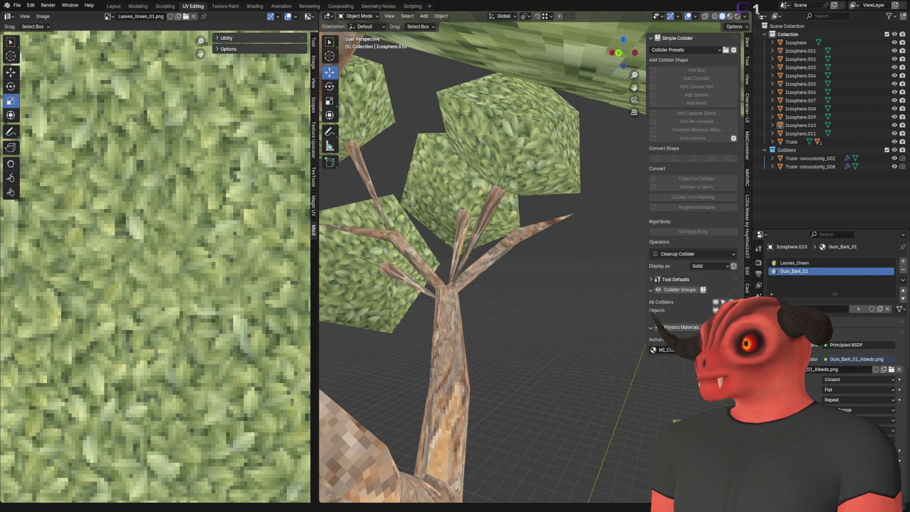
{"action": "scroll", "coordinate": [488, 259], "scroll_direction": "down", "scroll_amount": 5}
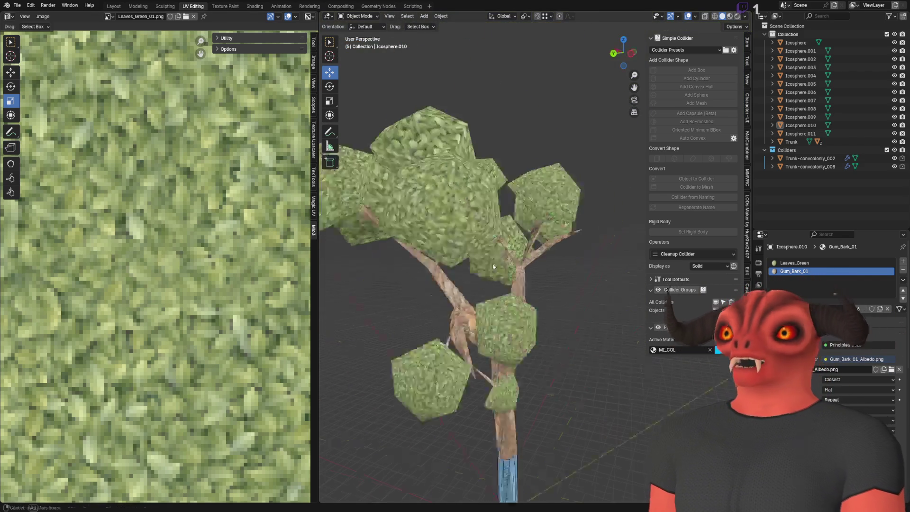
- Leave the Blender tree for the Godot editor's WorldGeneration scene
{"action": "scroll", "coordinate": [489, 284], "scroll_direction": "up", "scroll_amount": 7}
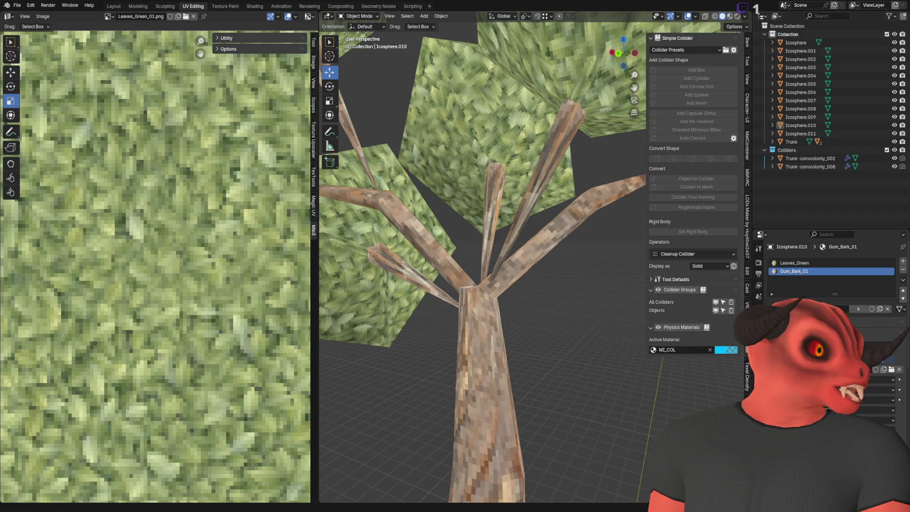
{"action": "key", "text": "alt+Tab"}
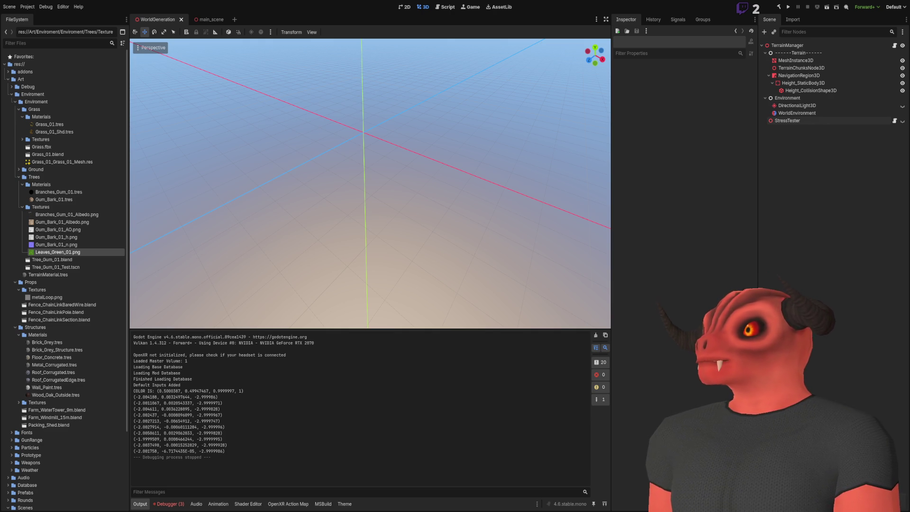
- Compare the Blender tree against the Godot scene, then bring up Gum_Bark_01_Albedo.png in Photoshop
{"action": "scroll", "coordinate": [556, 252], "scroll_direction": "up", "scroll_amount": 5}
{"action": "scroll", "coordinate": [495, 274], "scroll_direction": "down", "scroll_amount": 5}
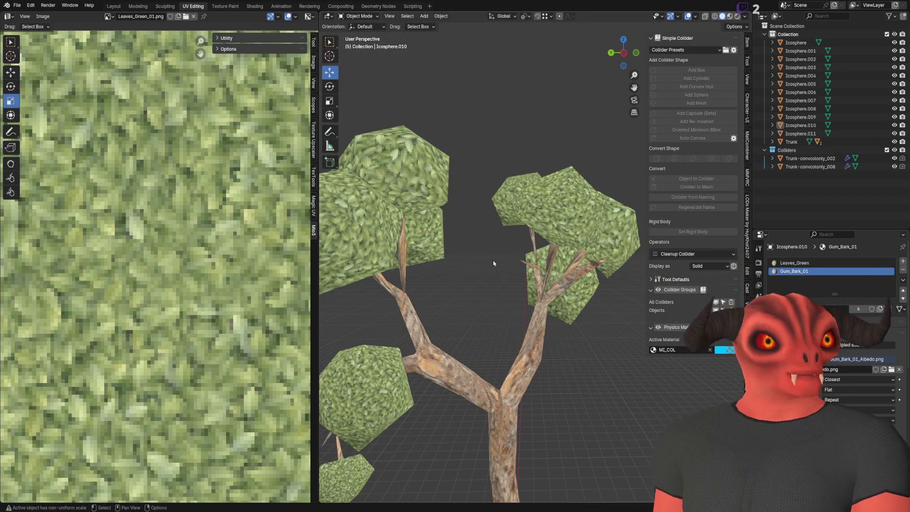
{"action": "left_click_drag", "start_coordinate": [545, 303], "coordinate": [537, 283]}
{"action": "key", "text": "alt+Tab"}
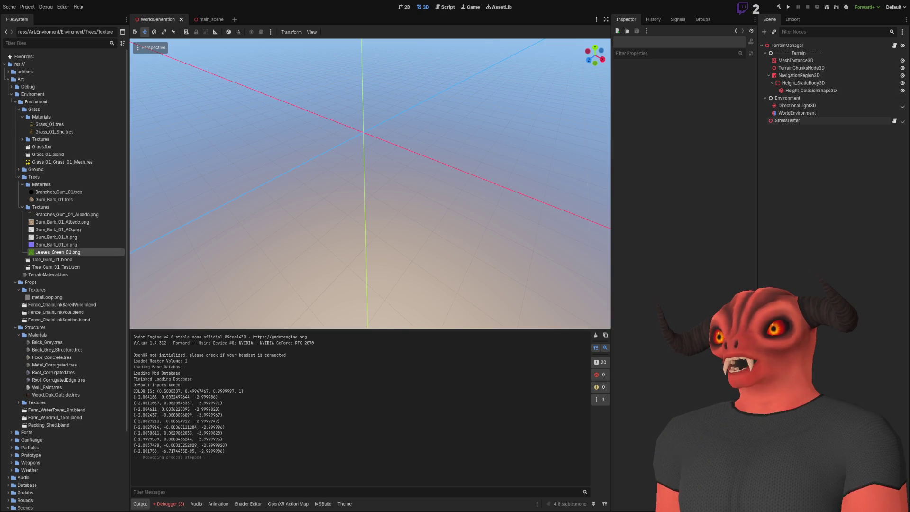
{"action": "key", "text": "alt+Tab"}
{"action": "key", "text": "alt+Tab"}
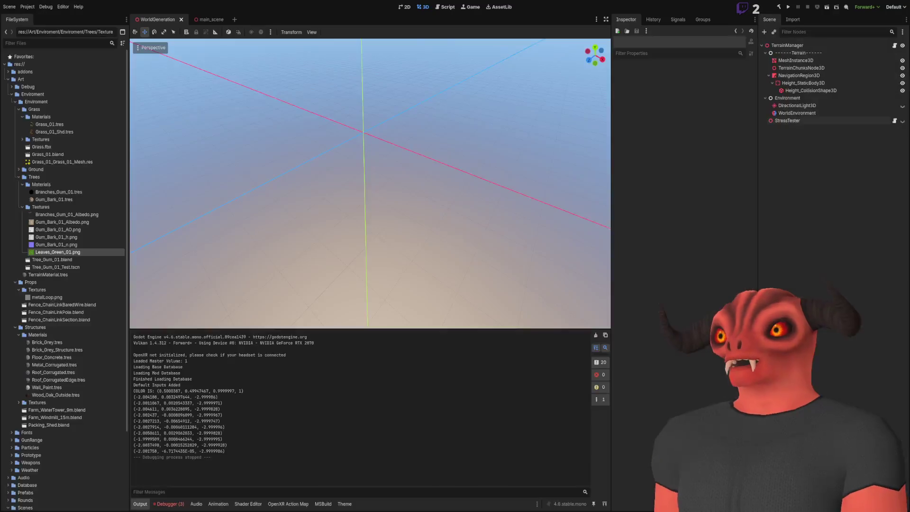
{"action": "key", "text": "alt+Tab"}
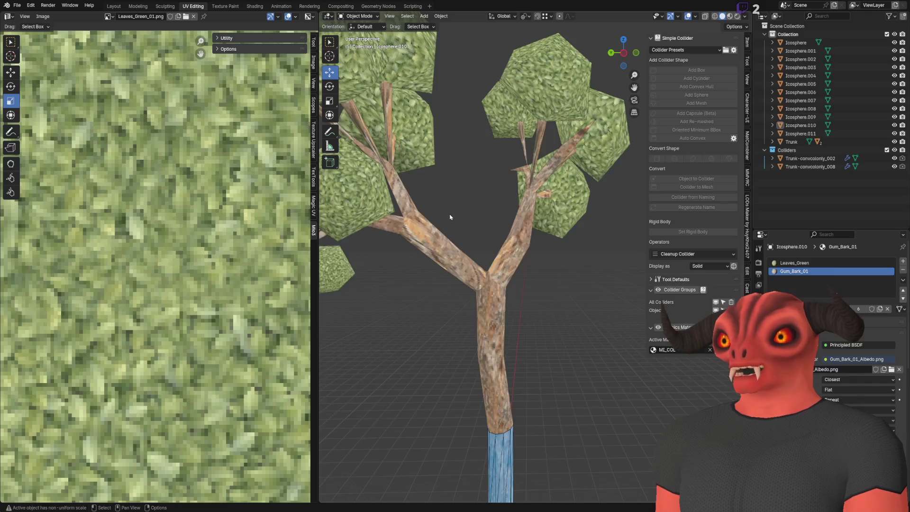
{"action": "scroll", "coordinate": [436, 198], "scroll_direction": "down", "scroll_amount": 5}
{"action": "mouse_move", "coordinate": [437, 198]}
{"action": "left_mouse_down"}
{"action": "mouse_move", "coordinate": [379, 247]}
{"action": "mouse_move", "coordinate": [529, 207]}
{"action": "mouse_move", "coordinate": [487, 200]}
{"action": "left_mouse_up"}
{"action": "scroll", "coordinate": [487, 199], "scroll_direction": "up", "scroll_amount": 2}
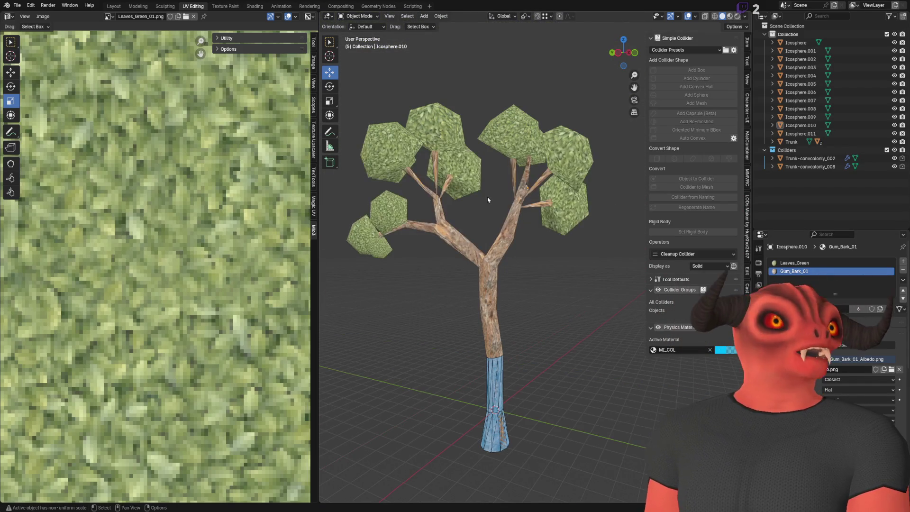
{"action": "key", "text": "alt+Tab"}
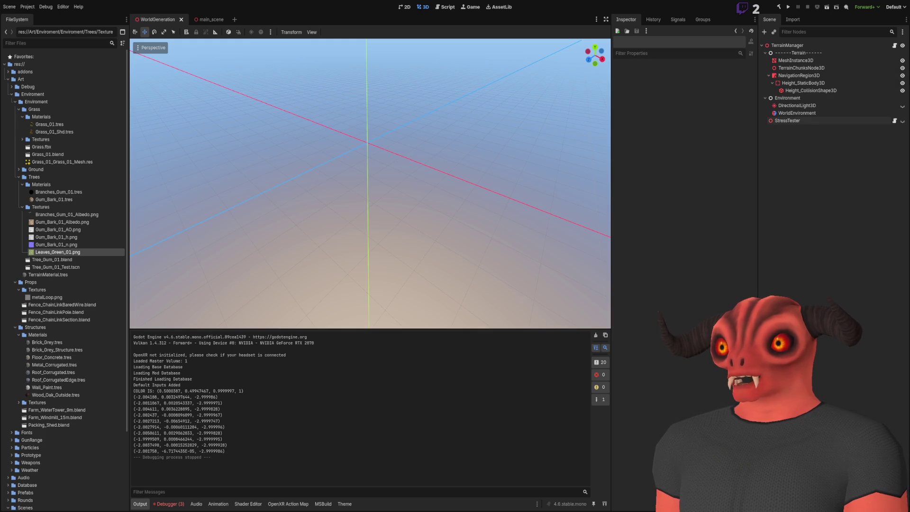
{"action": "key", "text": "alt+Tab"}
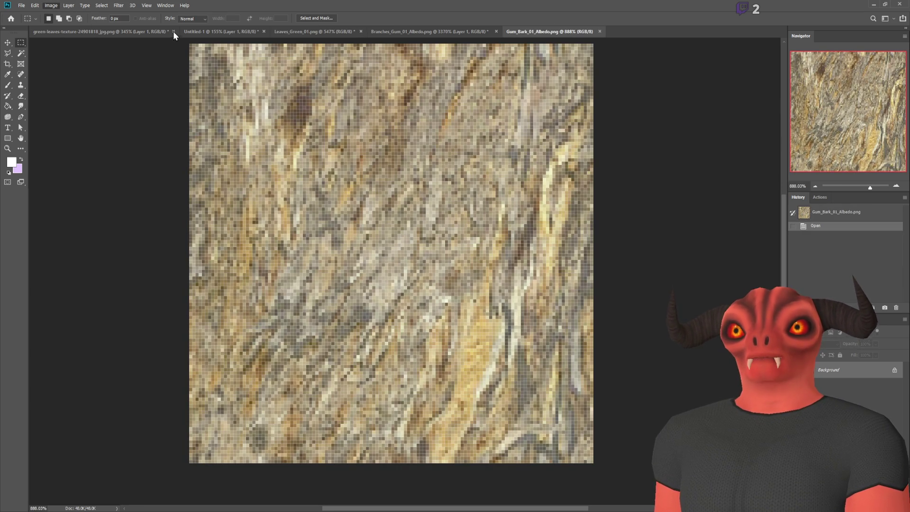
- Apply a Hue/Saturation adjustment to Gum_Bark_01_Albedo.png, save it, and return to Blender
{"action": "key", "text": "i"}
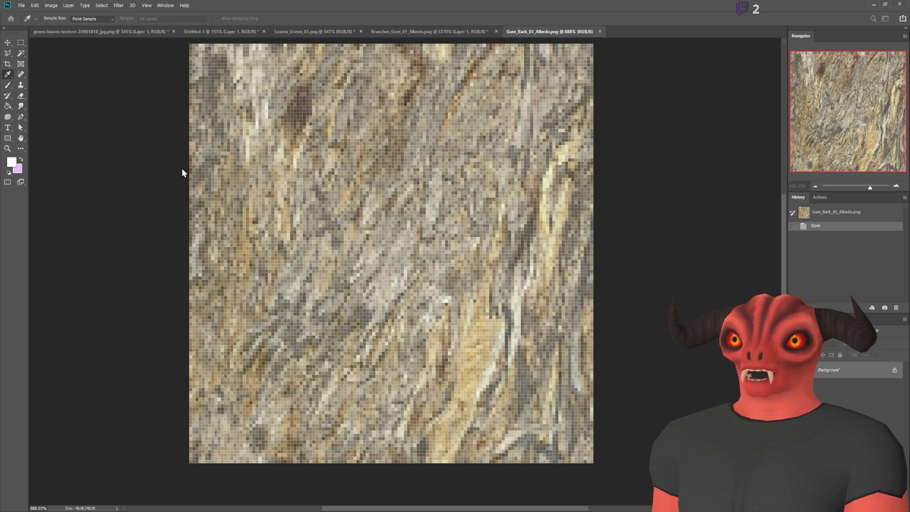
{"action": "key", "text": "m"}
{"action": "key", "text": "alt+Tab"}
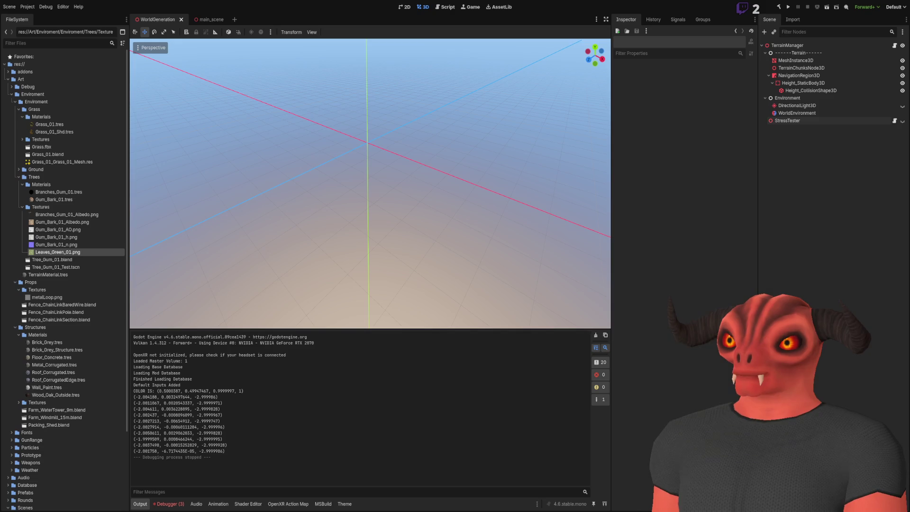
{"action": "key", "text": "alt+Tab"}
{"action": "scroll", "coordinate": [474, 236], "scroll_direction": "up", "scroll_amount": 5}
- Reload the edited textures onto the tree from Quick Favorites
{"action": "key", "text": "q"}
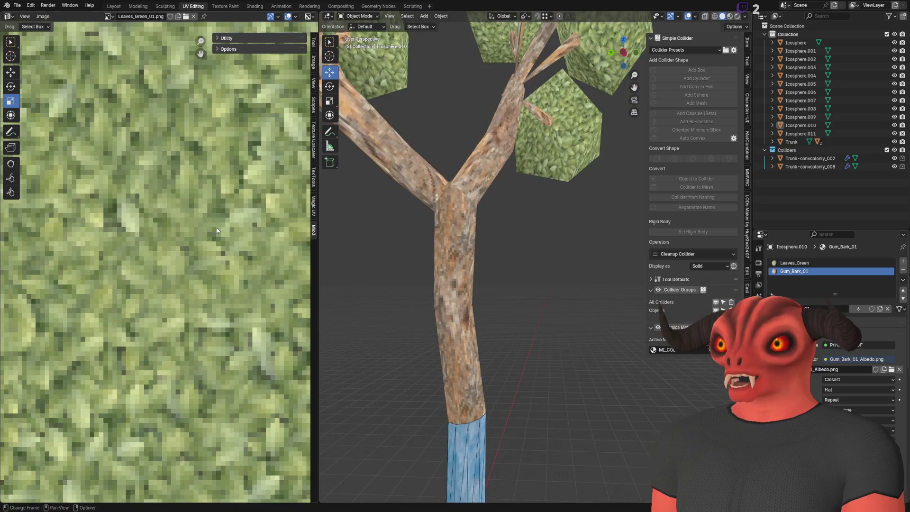
{"action": "left_click", "coordinate": [217, 231]}
{"action": "scroll", "coordinate": [439, 232], "scroll_direction": "down", "scroll_amount": 8}
{"action": "scroll", "coordinate": [527, 248], "scroll_direction": "up", "scroll_amount": 10}
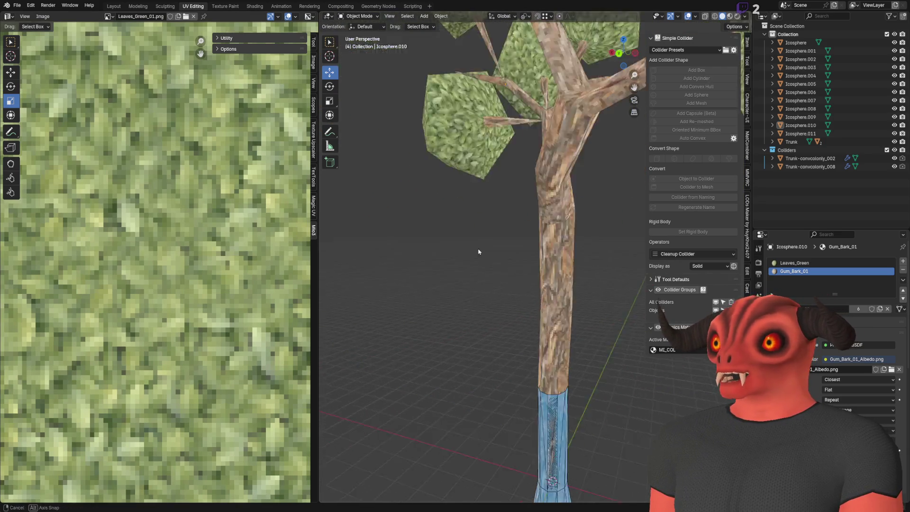
- Look up at the tree from below and move Icosphere.010 to a new position
{"action": "left_click_drag", "start_coordinate": [491, 250], "coordinate": [480, 247]}
{"action": "scroll", "coordinate": [478, 253], "scroll_direction": "down", "scroll_amount": 6}
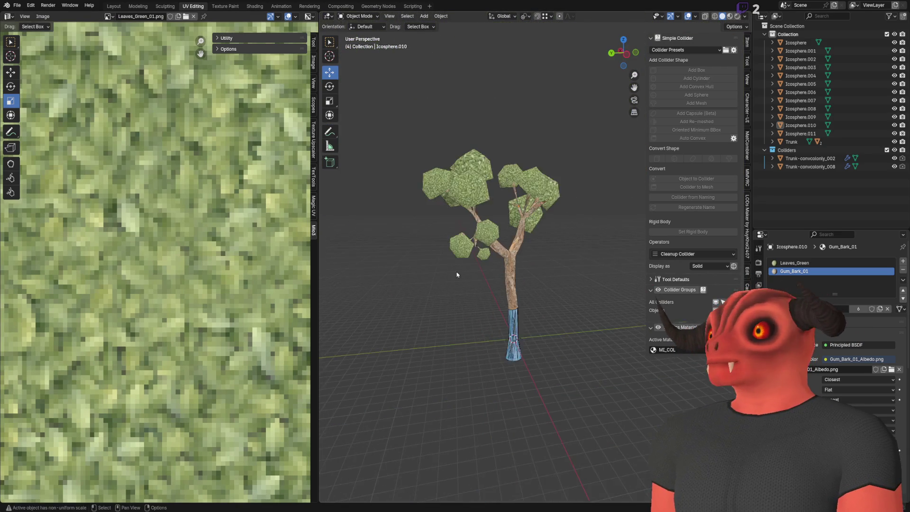
{"action": "scroll", "coordinate": [456, 271], "scroll_direction": "up", "scroll_amount": 8}
{"action": "mouse_move", "coordinate": [473, 288]}
{"action": "left_mouse_down"}
{"action": "mouse_move", "coordinate": [571, 260]}
{"action": "mouse_move", "coordinate": [486, 264]}
{"action": "mouse_move", "coordinate": [521, 274]}
{"action": "mouse_move", "coordinate": [434, 267]}
{"action": "left_mouse_up"}
{"action": "scroll", "coordinate": [508, 259], "scroll_direction": "down", "scroll_amount": 6}
{"action": "scroll", "coordinate": [508, 260], "scroll_direction": "up", "scroll_amount": 8}
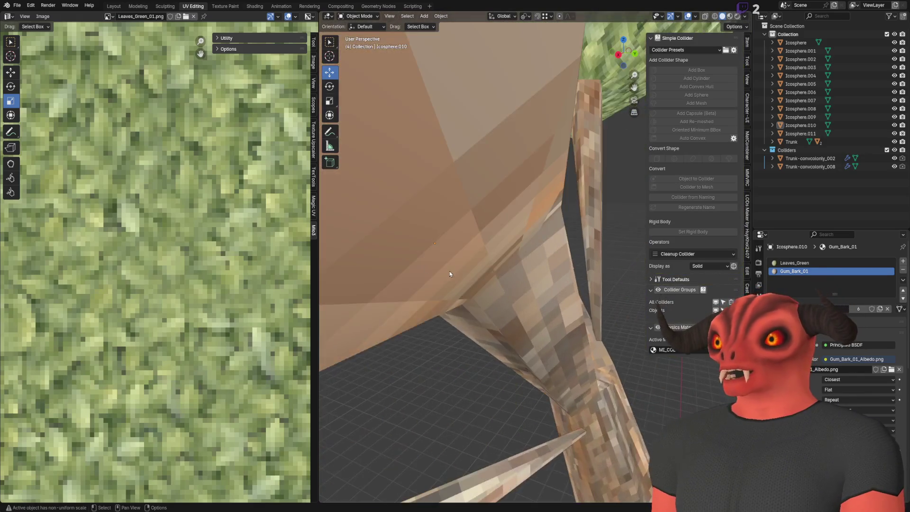
{"action": "scroll", "coordinate": [485, 297], "scroll_direction": "up", "scroll_amount": 5}
{"action": "left_click", "coordinate": [487, 297]}
{"action": "mouse_move", "coordinate": [488, 297]}
{"action": "left_mouse_down"}
{"action": "mouse_move", "coordinate": [565, 277]}
{"action": "mouse_move", "coordinate": [525, 289]}
{"action": "mouse_move", "coordinate": [448, 241]}
{"action": "left_mouse_up"}
- Check branch pieces Icosphere.011 and Icosphere.009 from new angles, ending with upper branch Icosphere.011 selected
{"action": "scroll", "coordinate": [566, 277], "scroll_direction": "down", "scroll_amount": 5}
{"action": "left_click", "coordinate": [565, 277]}
{"action": "scroll", "coordinate": [474, 237], "scroll_direction": "down", "scroll_amount": 6}
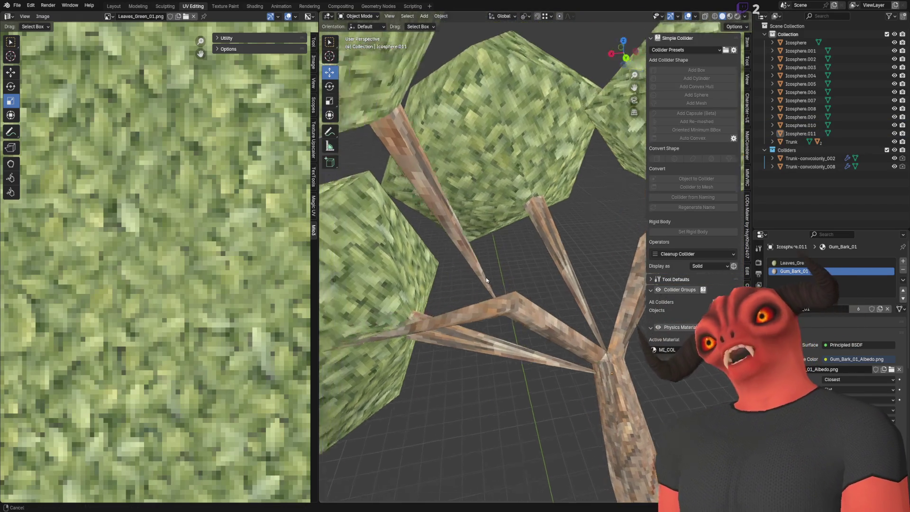
{"action": "mouse_move", "coordinate": [474, 237]}
{"action": "left_mouse_down"}
{"action": "mouse_move", "coordinate": [423, 232]}
{"action": "mouse_move", "coordinate": [406, 239]}
{"action": "mouse_move", "coordinate": [467, 280]}
{"action": "left_mouse_up"}
{"action": "scroll", "coordinate": [502, 260], "scroll_direction": "up", "scroll_amount": 6}
{"action": "left_click", "coordinate": [461, 271]}
{"action": "scroll", "coordinate": [483, 253], "scroll_direction": "up", "scroll_amount": 6}
{"action": "mouse_move", "coordinate": [469, 194]}
{"action": "left_mouse_down"}
{"action": "mouse_move", "coordinate": [563, 254]}
{"action": "mouse_move", "coordinate": [547, 261]}
{"action": "mouse_move", "coordinate": [552, 206]}
{"action": "mouse_move", "coordinate": [509, 311]}
{"action": "mouse_move", "coordinate": [476, 280]}
{"action": "mouse_move", "coordinate": [490, 241]}
{"action": "mouse_move", "coordinate": [467, 254]}
{"action": "left_mouse_up"}
{"action": "left_click", "coordinate": [397, 335]}
{"action": "mouse_move", "coordinate": [397, 335]}
{"action": "left_mouse_down"}
{"action": "mouse_move", "coordinate": [479, 244]}
{"action": "mouse_move", "coordinate": [459, 291]}
{"action": "mouse_move", "coordinate": [455, 251]}
{"action": "mouse_move", "coordinate": [485, 245]}
{"action": "mouse_move", "coordinate": [438, 274]}
{"action": "mouse_move", "coordinate": [479, 254]}
{"action": "mouse_move", "coordinate": [423, 300]}
{"action": "mouse_move", "coordinate": [539, 274]}
{"action": "mouse_move", "coordinate": [474, 237]}
{"action": "left_mouse_up"}
{"action": "scroll", "coordinate": [459, 223], "scroll_direction": "up", "scroll_amount": 5}
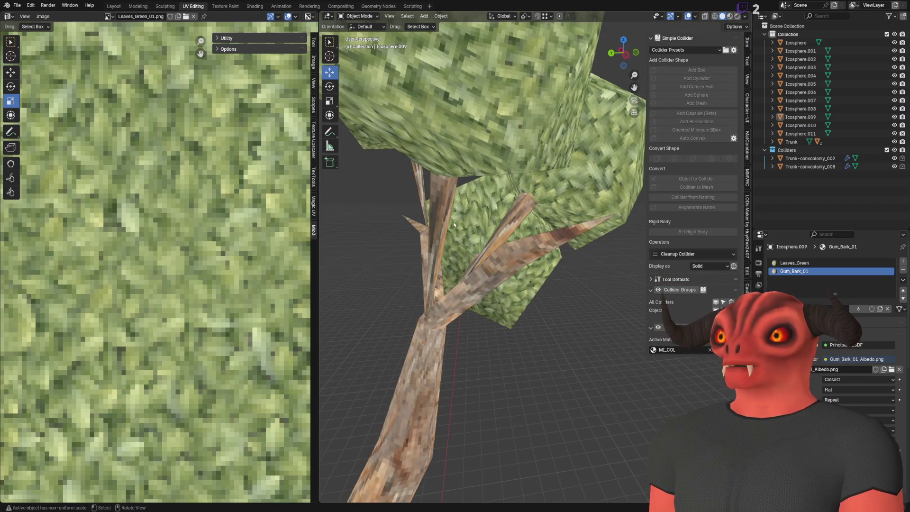
{"action": "left_click", "coordinate": [459, 223]}
{"action": "scroll", "coordinate": [479, 207], "scroll_direction": "up", "scroll_amount": 3}
- Duplicate the upper branch Icosphere.011 and move the copy toward the tree's centre
{"action": "key", "text": "shift+d"}
{"action": "left_click", "coordinate": [487, 264]}
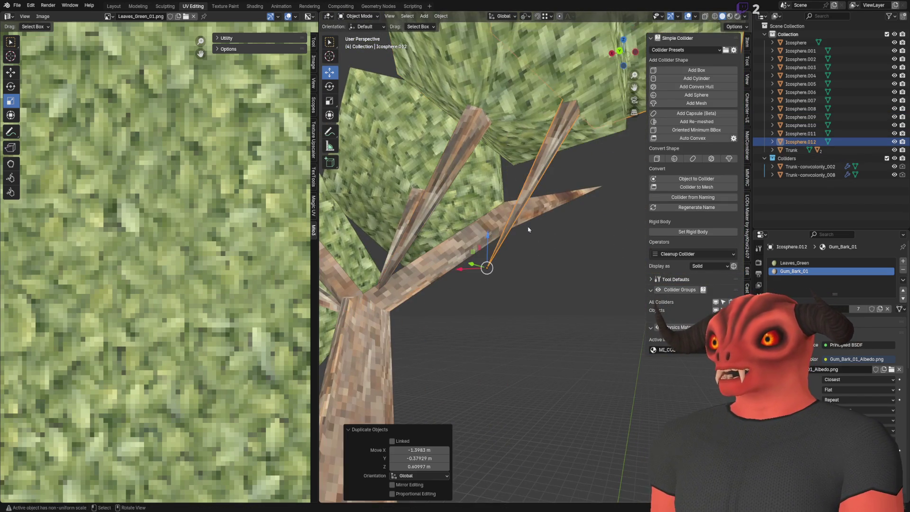
{"action": "left_click_drag", "start_coordinate": [487, 264], "coordinate": [420, 280]}
{"action": "scroll", "coordinate": [411, 281], "scroll_direction": "up", "scroll_amount": 3}
{"action": "left_click_drag", "start_coordinate": [350, 322], "coordinate": [474, 253]}
{"action": "scroll", "coordinate": [474, 253], "scroll_direction": "up", "scroll_amount": 5}
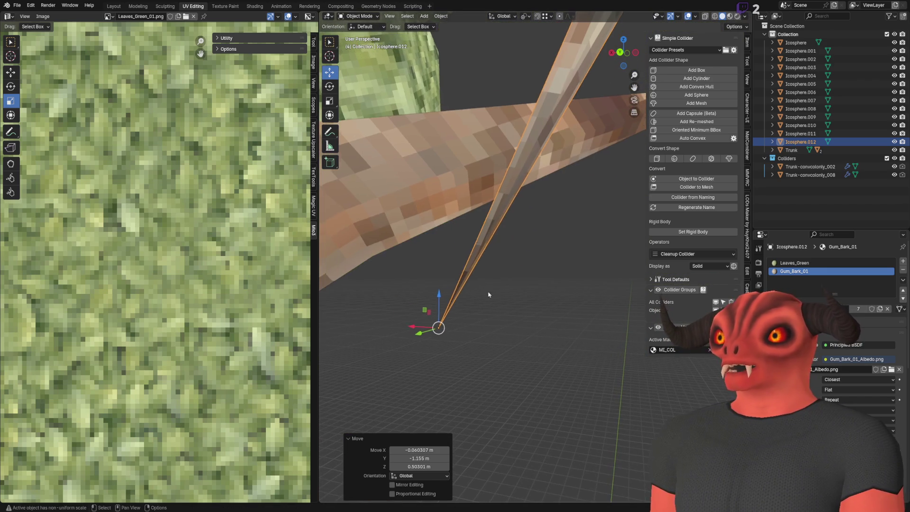
- Tilt the copied branch to a new angle and move it up onto the trunk
{"action": "key", "text": "shift+space"}
{"action": "key", "text": "r"}
{"action": "mouse_move", "coordinate": [443, 337]}
{"action": "left_mouse_down"}
{"action": "mouse_move", "coordinate": [373, 145]}
{"action": "mouse_move", "coordinate": [438, 217]}
{"action": "mouse_move", "coordinate": [407, 208]}
{"action": "left_mouse_up"}
{"action": "key", "text": "shift+space"}
{"action": "key", "text": "g"}
{"action": "scroll", "coordinate": [383, 121], "scroll_direction": "up", "scroll_amount": 5}
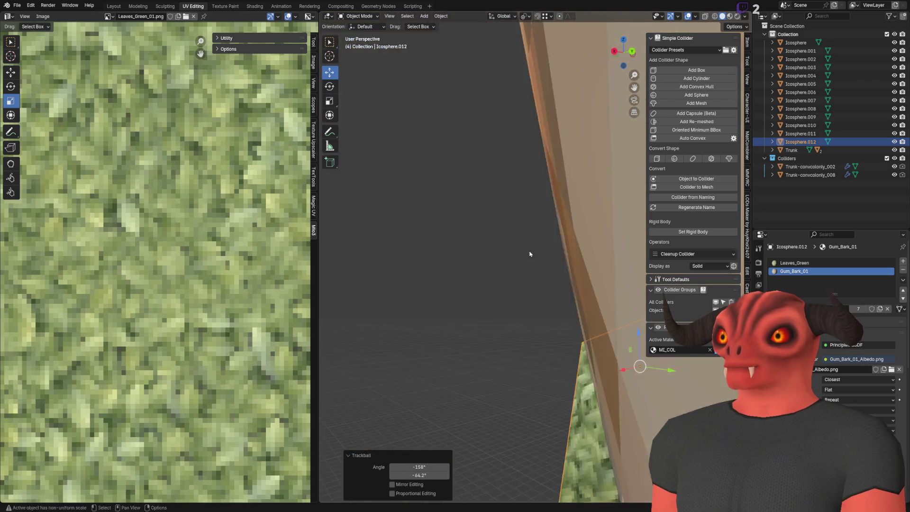
{"action": "scroll", "coordinate": [529, 253], "scroll_direction": "up", "scroll_amount": 3}
{"action": "mouse_move", "coordinate": [576, 398]}
{"action": "left_mouse_down"}
{"action": "mouse_move", "coordinate": [518, 152]}
{"action": "mouse_move", "coordinate": [457, 102]}
{"action": "mouse_move", "coordinate": [509, 128]}
{"action": "left_mouse_up"}
{"action": "scroll", "coordinate": [522, 197], "scroll_direction": "down", "scroll_amount": 5}
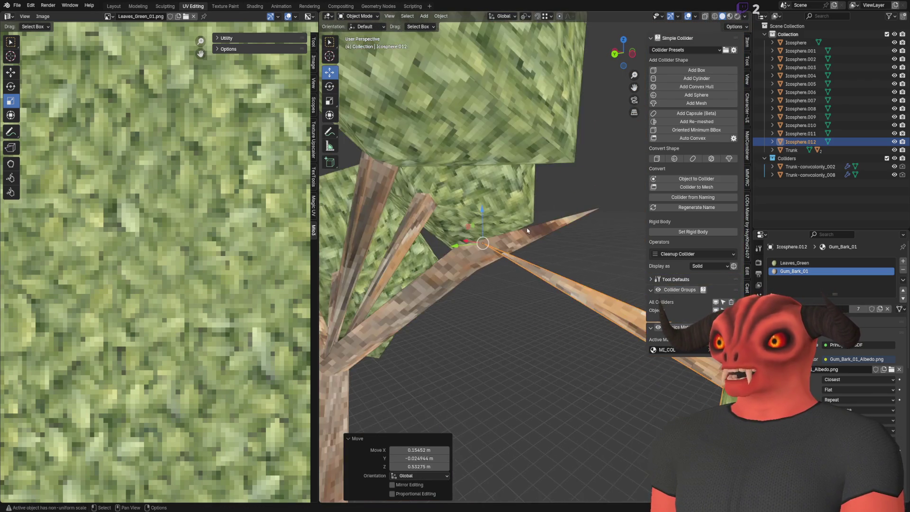
{"action": "scroll", "coordinate": [527, 230], "scroll_direction": "down", "scroll_amount": 3}
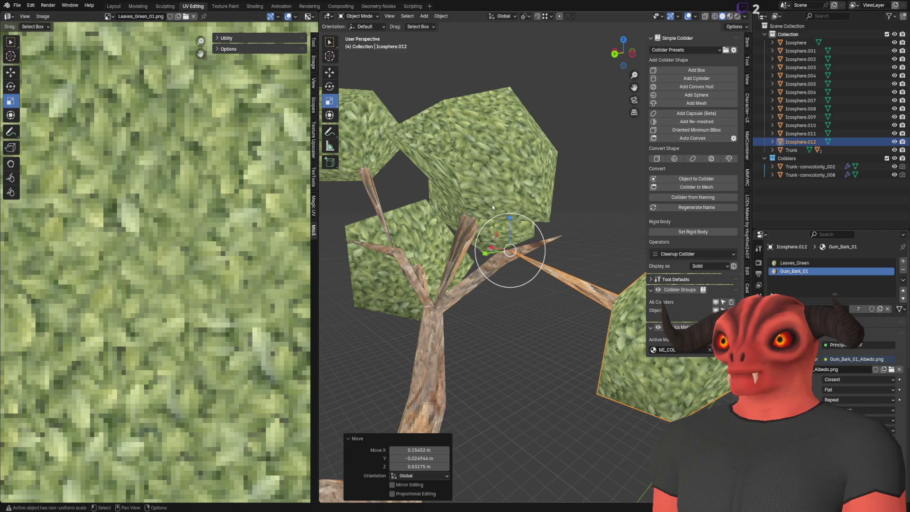
- Shrink the copied branch and rotate Icosphere.012 freely by about 39°
{"action": "key", "text": "s"}
{"action": "left_click", "coordinate": [587, 169]}
{"action": "scroll", "coordinate": [510, 179], "scroll_direction": "down", "scroll_amount": 4}
{"action": "left_click_drag", "start_coordinate": [509, 179], "coordinate": [433, 158]}
{"action": "scroll", "coordinate": [480, 314], "scroll_direction": "up", "scroll_amount": 5}
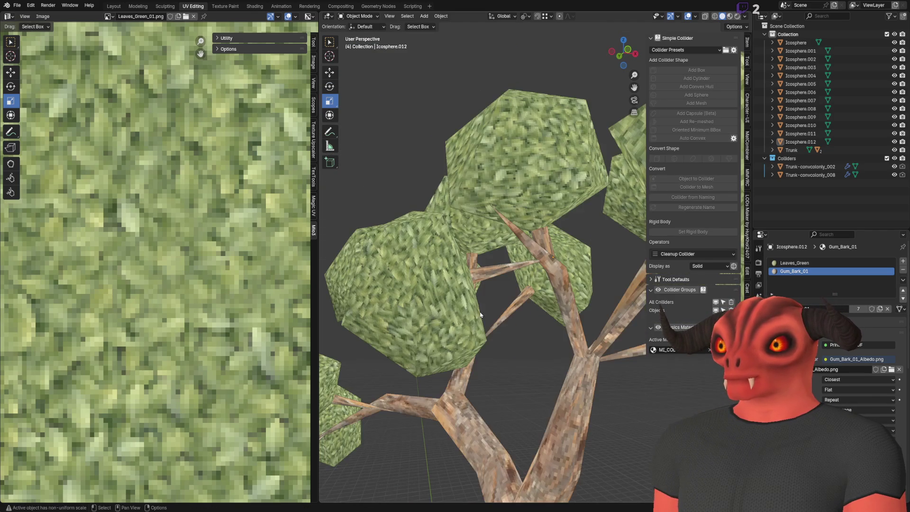
{"action": "left_click", "coordinate": [503, 271]}
{"action": "left_click_drag", "start_coordinate": [555, 271], "coordinate": [566, 259]}
{"action": "scroll", "coordinate": [567, 259], "scroll_direction": "down", "scroll_amount": 4}
{"action": "scroll", "coordinate": [526, 246], "scroll_direction": "up", "scroll_amount": 4}
{"action": "scroll", "coordinate": [526, 246], "scroll_direction": "up", "scroll_amount": 4}
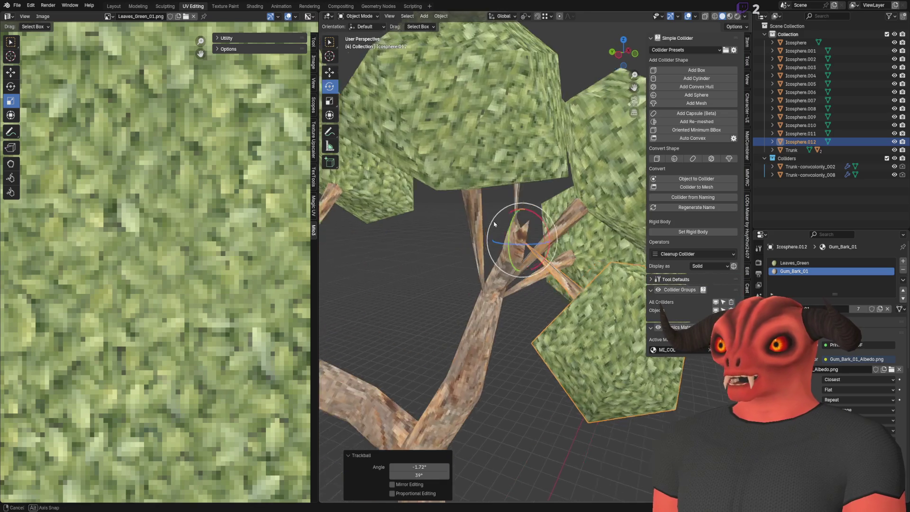
- Undo a resize and tilt Icosphere.012 to a steeper angle with the Rotate tool
{"action": "key", "text": "shift+space"}
{"action": "key", "text": "s"}
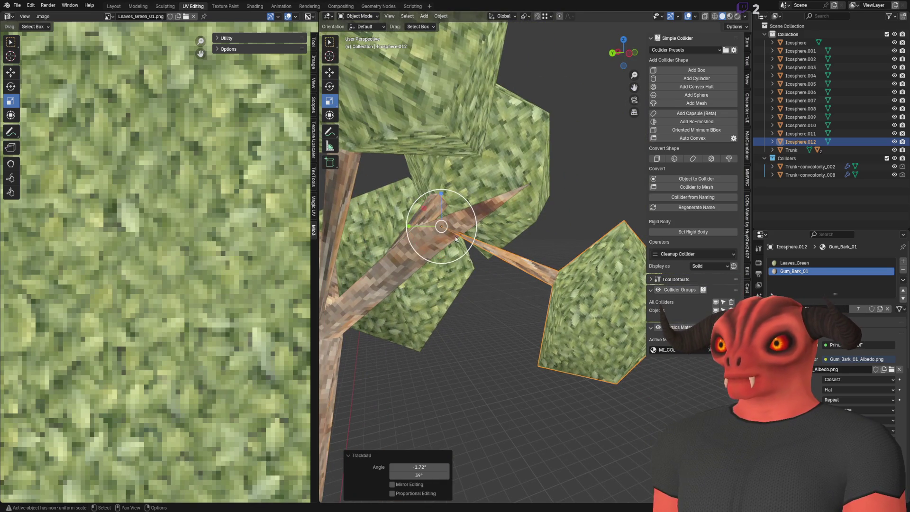
{"action": "key", "text": "ctrl+z"}
{"action": "key", "text": "ctrl+z"}
{"action": "key", "text": "ctrl+z"}
{"action": "scroll", "coordinate": [577, 183], "scroll_direction": "down", "scroll_amount": 4}
{"action": "mouse_move", "coordinate": [577, 182]}
{"action": "left_mouse_down"}
{"action": "mouse_move", "coordinate": [502, 269]}
{"action": "mouse_move", "coordinate": [528, 266]}
{"action": "mouse_move", "coordinate": [492, 247]}
{"action": "left_mouse_up"}
{"action": "left_click", "coordinate": [427, 240]}
{"action": "left_click", "coordinate": [329, 86]}
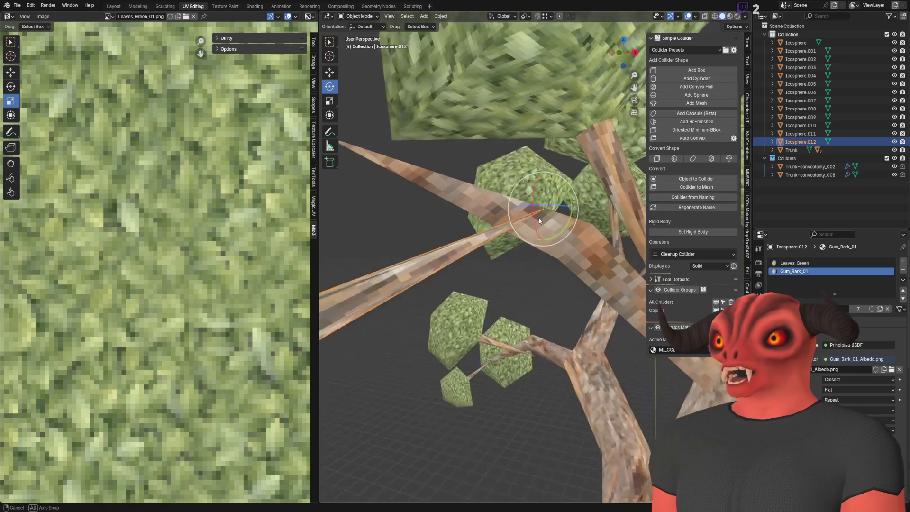
{"action": "scroll", "coordinate": [549, 223], "scroll_direction": "up", "scroll_amount": 3}
{"action": "left_click_drag", "start_coordinate": [566, 219], "coordinate": [549, 224]}
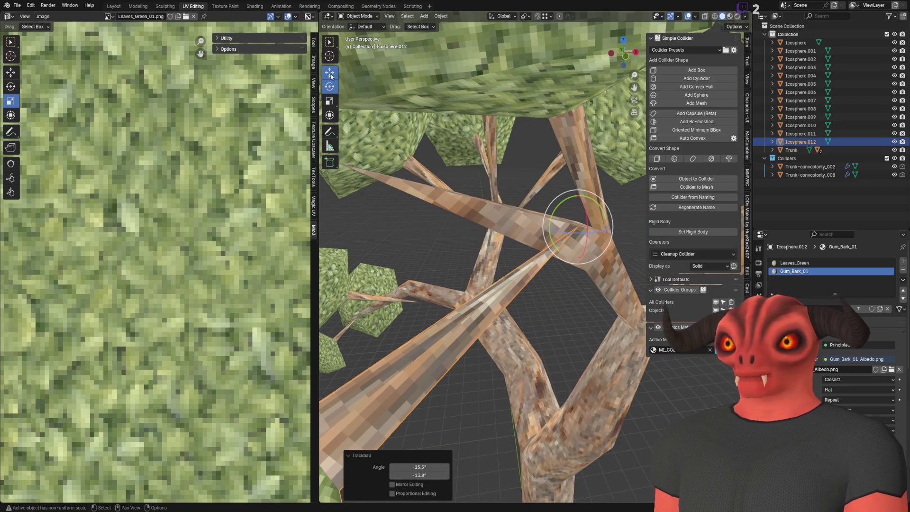
{"action": "left_click", "coordinate": [329, 72]}
{"action": "left_click", "coordinate": [511, 129]}
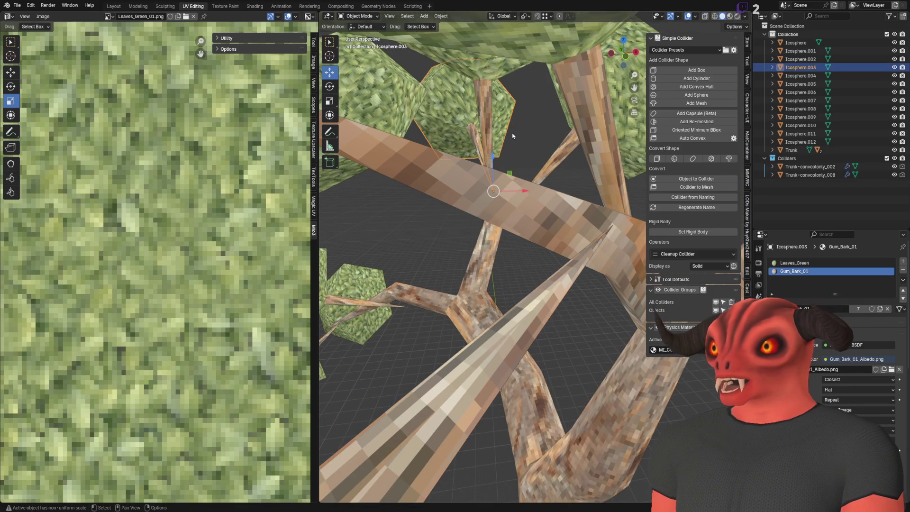
- Deselect the leaves and inspect the tree from above and in among the branches
{"action": "left_click", "coordinate": [528, 140]}
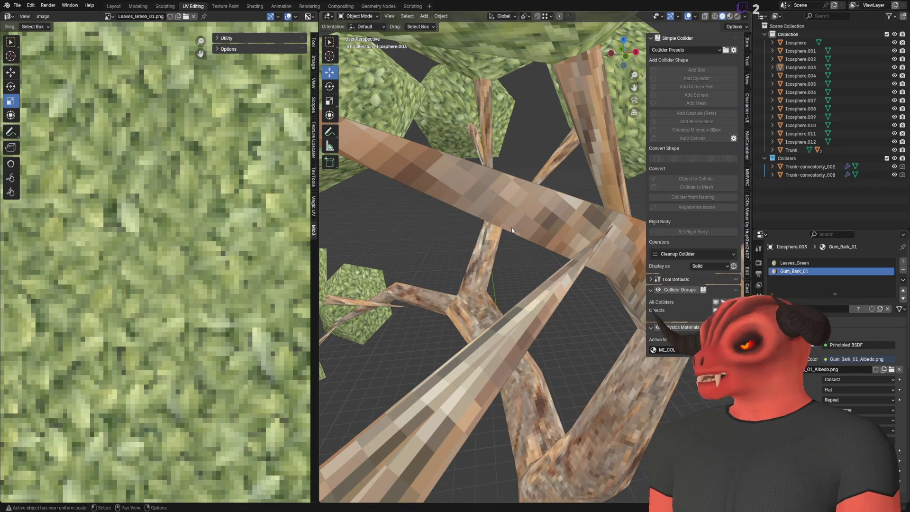
{"action": "scroll", "coordinate": [511, 226], "scroll_direction": "down", "scroll_amount": 3}
{"action": "scroll", "coordinate": [423, 281], "scroll_direction": "down", "scroll_amount": 5}
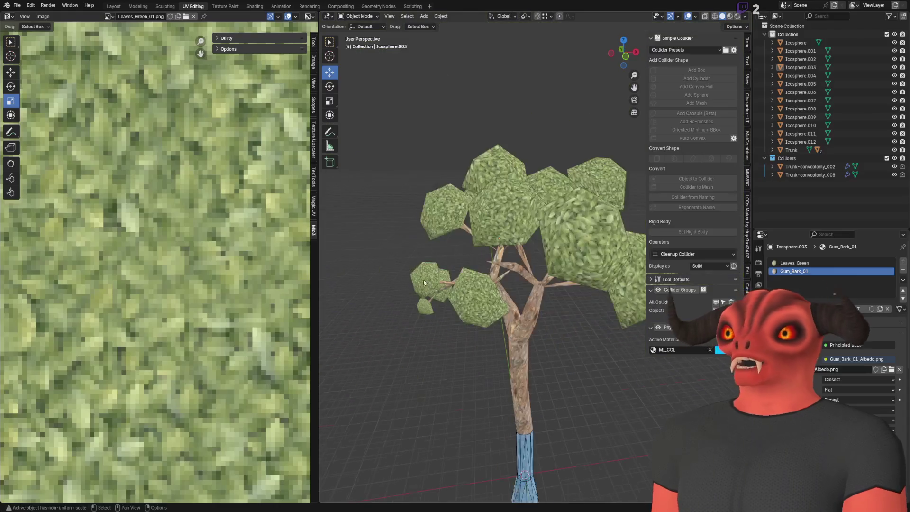
{"action": "mouse_move", "coordinate": [423, 279]}
{"action": "left_mouse_down"}
{"action": "mouse_move", "coordinate": [500, 286]}
{"action": "mouse_move", "coordinate": [467, 316]}
{"action": "mouse_move", "coordinate": [522, 265]}
{"action": "left_mouse_up"}
{"action": "scroll", "coordinate": [545, 246], "scroll_direction": "up", "scroll_amount": 8}
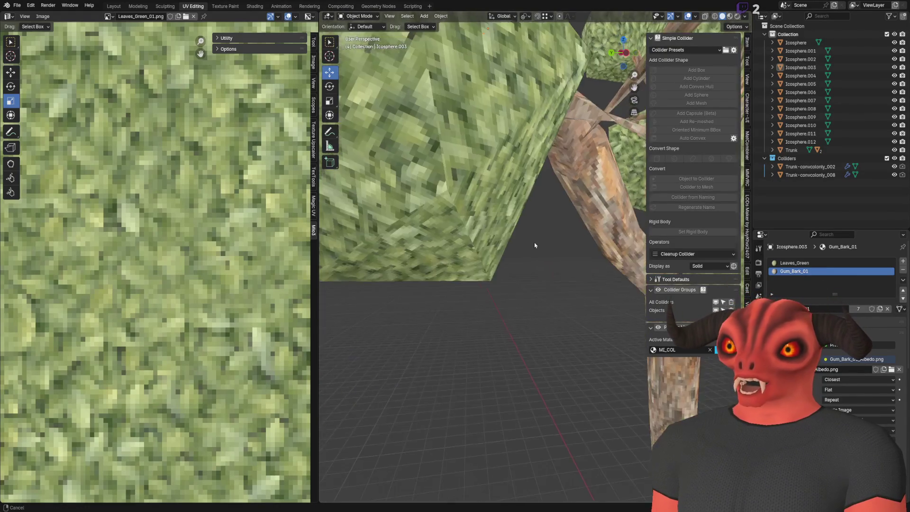
{"action": "scroll", "coordinate": [538, 243], "scroll_direction": "down", "scroll_amount": 8}
{"action": "left_click_drag", "start_coordinate": [516, 277], "coordinate": [403, 289]}
{"action": "scroll", "coordinate": [473, 284], "scroll_direction": "up", "scroll_amount": 3}
{"action": "scroll", "coordinate": [383, 291], "scroll_direction": "up", "scroll_amount": 4}
{"action": "scroll", "coordinate": [383, 290], "scroll_direction": "down", "scroll_amount": 6}
{"action": "scroll", "coordinate": [530, 242], "scroll_direction": "up", "scroll_amount": 3}
- Check the canopy from all sides and save the tree as Tree_Gum_01.blend
{"action": "mouse_move", "coordinate": [532, 240]}
{"action": "left_mouse_down"}
{"action": "mouse_move", "coordinate": [548, 174]}
{"action": "mouse_move", "coordinate": [537, 228]}
{"action": "mouse_move", "coordinate": [518, 162]}
{"action": "mouse_move", "coordinate": [545, 211]}
{"action": "mouse_move", "coordinate": [508, 194]}
{"action": "left_mouse_up"}
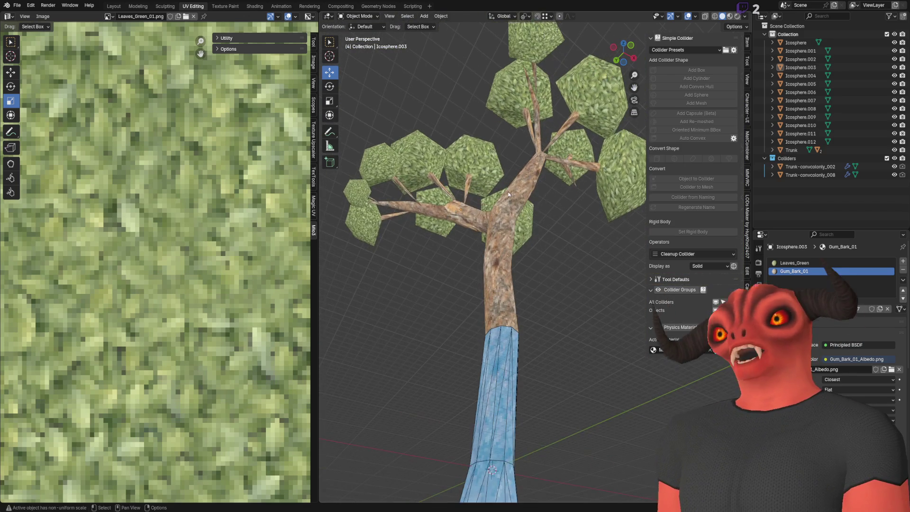
{"action": "scroll", "coordinate": [508, 194], "scroll_direction": "down", "scroll_amount": 3}
{"action": "scroll", "coordinate": [493, 294], "scroll_direction": "up", "scroll_amount": 8}
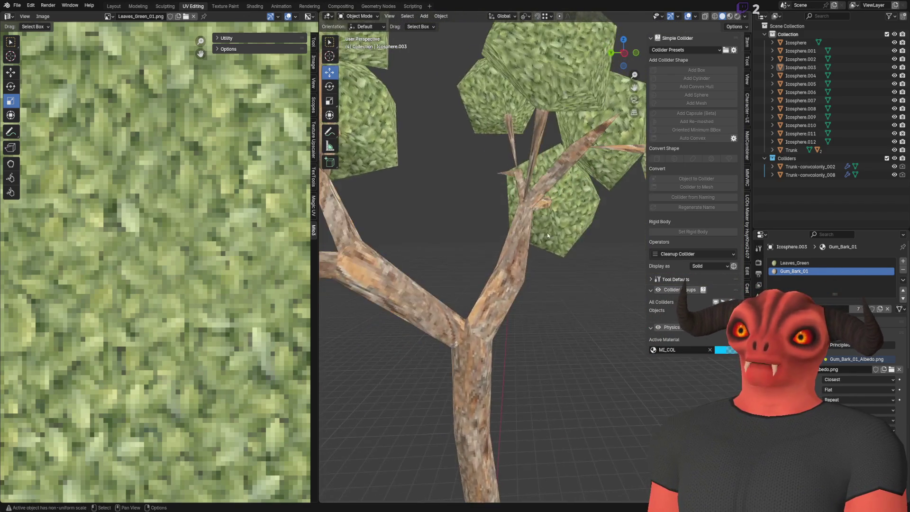
{"action": "scroll", "coordinate": [562, 275], "scroll_direction": "down", "scroll_amount": 6}
{"action": "mouse_move", "coordinate": [507, 247]}
{"action": "left_mouse_down"}
{"action": "mouse_move", "coordinate": [543, 245]}
{"action": "mouse_move", "coordinate": [595, 214]}
{"action": "mouse_move", "coordinate": [559, 228]}
{"action": "mouse_move", "coordinate": [473, 305]}
{"action": "left_mouse_up"}
{"action": "key", "text": "ctrl+s"}
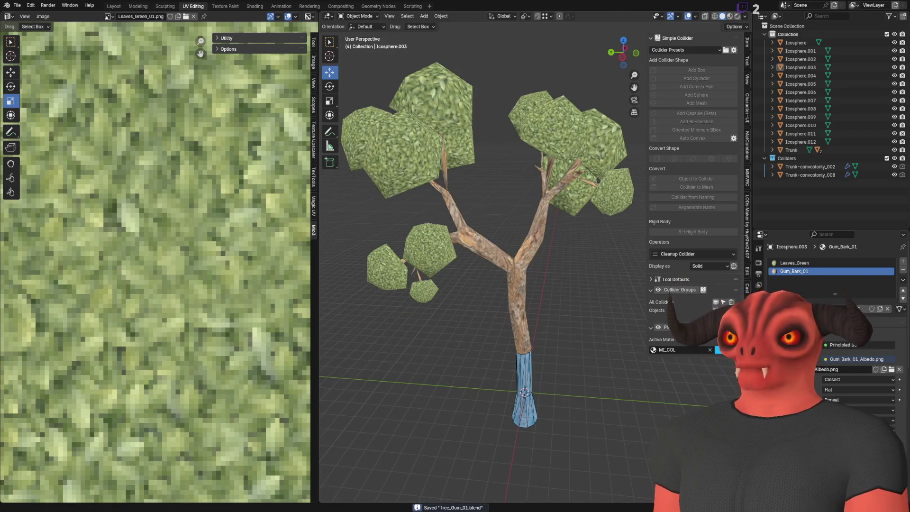
{"action": "key", "text": "alt+Tab"}
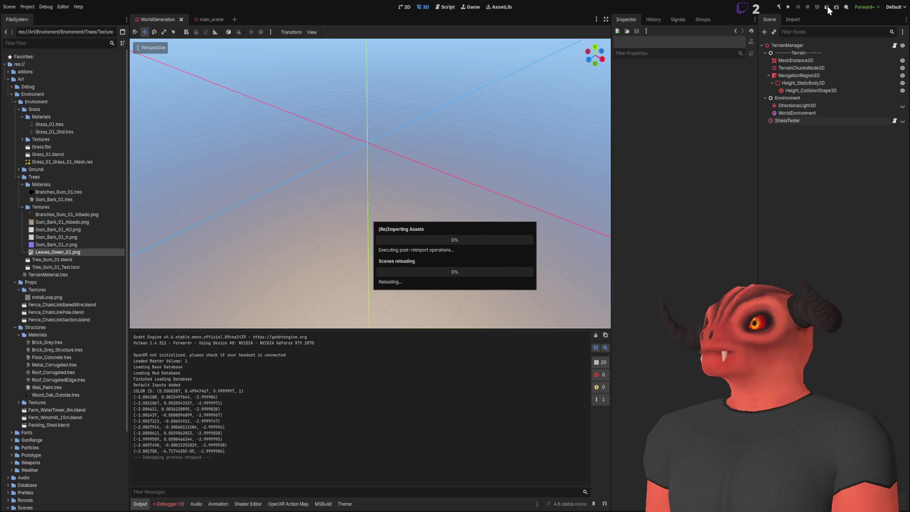
- Launch the WorldGeneration scene in VR to see the forest of updated gum trees
{"action": "key", "text": "F6"}
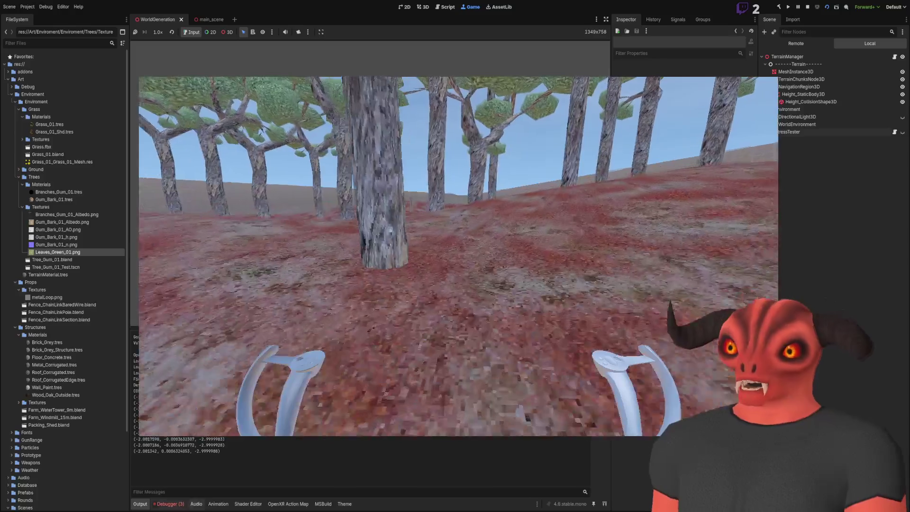
- Open the Debugger's Monitors and turn on the F3 FPS overlay in the running game
{"action": "left_click", "coordinate": [168, 504]}
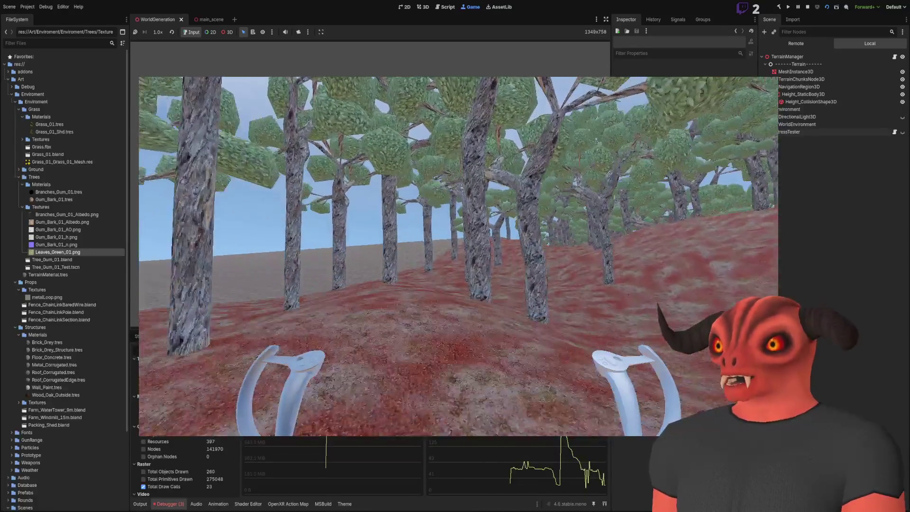
{"action": "key", "text": "F3"}
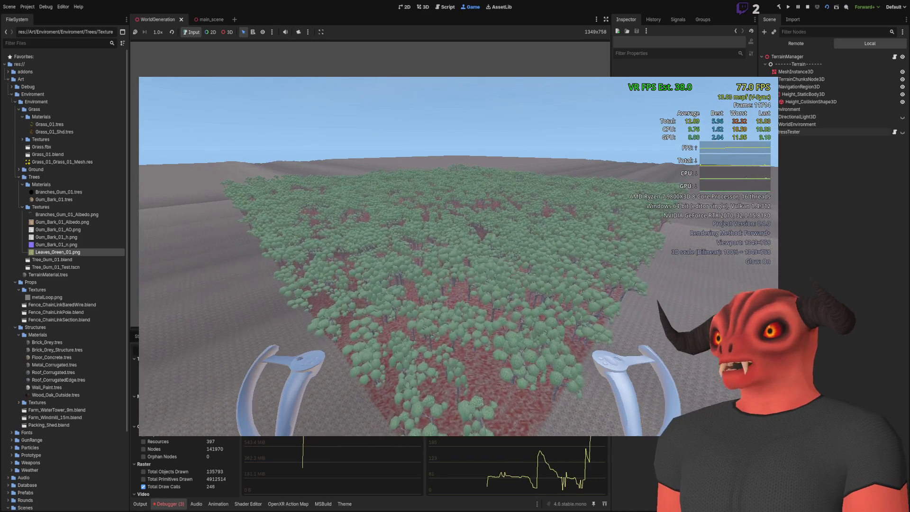
- Inspect the running scene's TerrainManager node in the Remote tree, then stop the game
{"action": "left_click", "coordinate": [786, 56]}
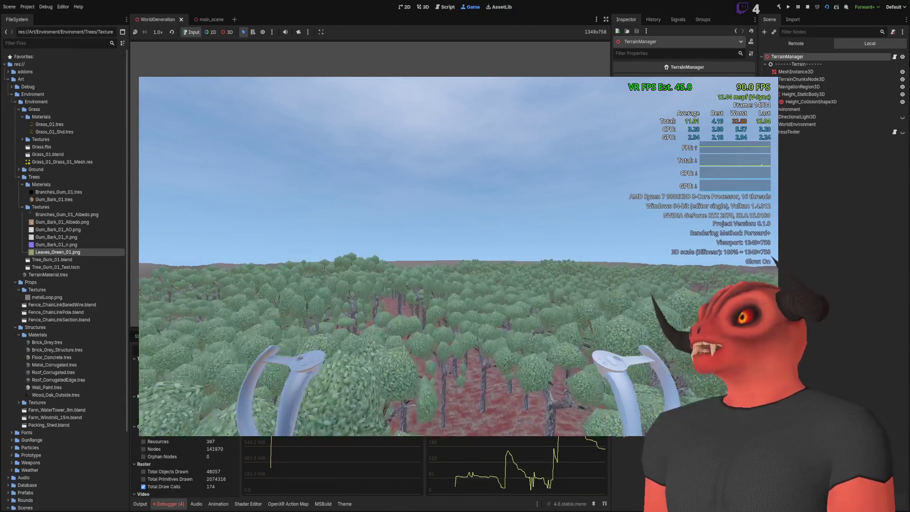
{"action": "left_click", "coordinate": [808, 7]}
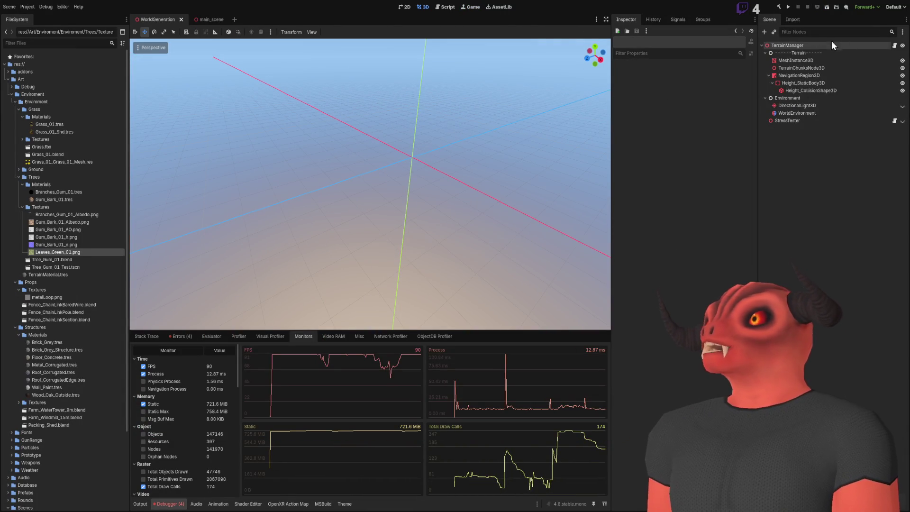
- Select the StressTester node and enter a Tree Count of 0 in the Inspector
{"action": "left_click", "coordinate": [804, 44]}
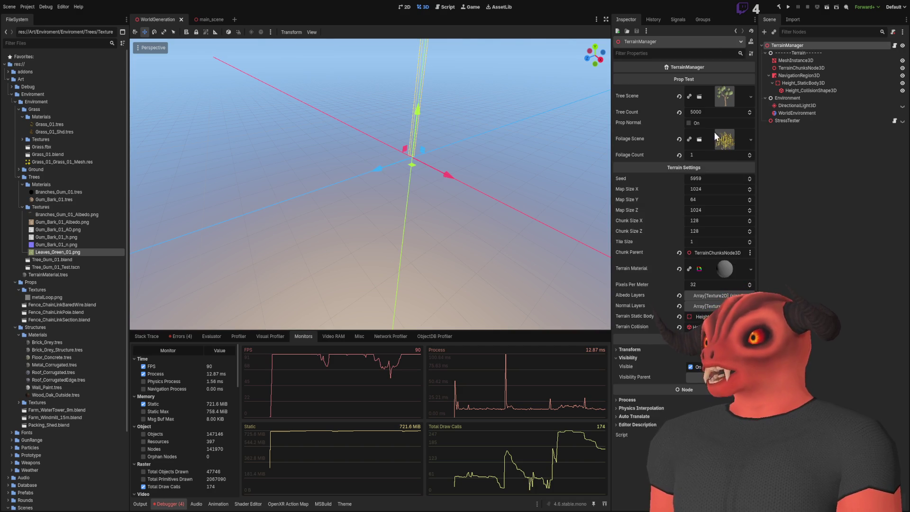
{"action": "left_click", "coordinate": [840, 120]}
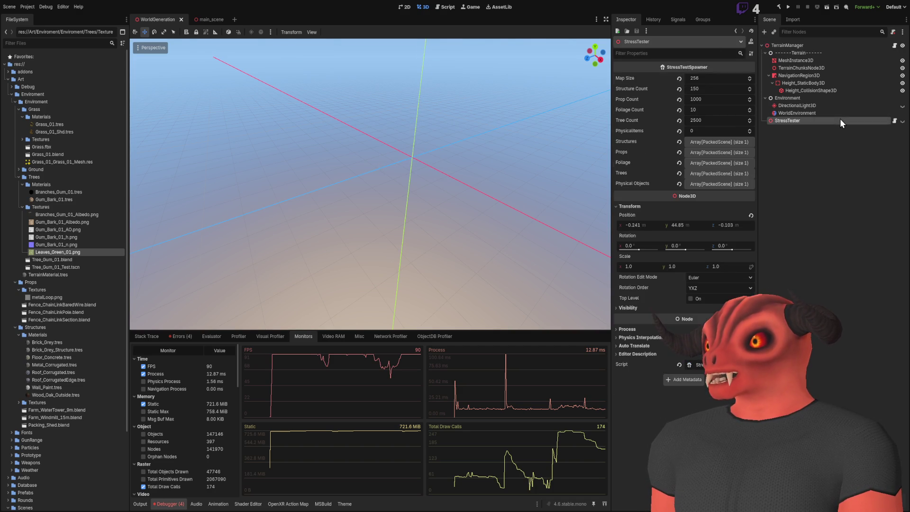
{"action": "left_click", "coordinate": [692, 120]}
{"action": "type", "text": "0"}
{"action": "key", "text": "Return"}
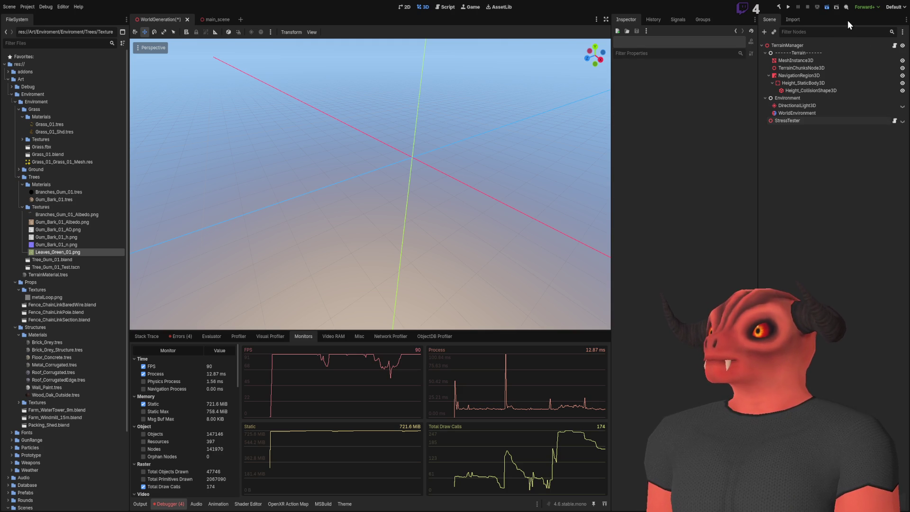
- Test-run the scene without stress-test trees, view Grass.fbx and Grass_01.blend, then stop
{"action": "key", "text": "F6"}
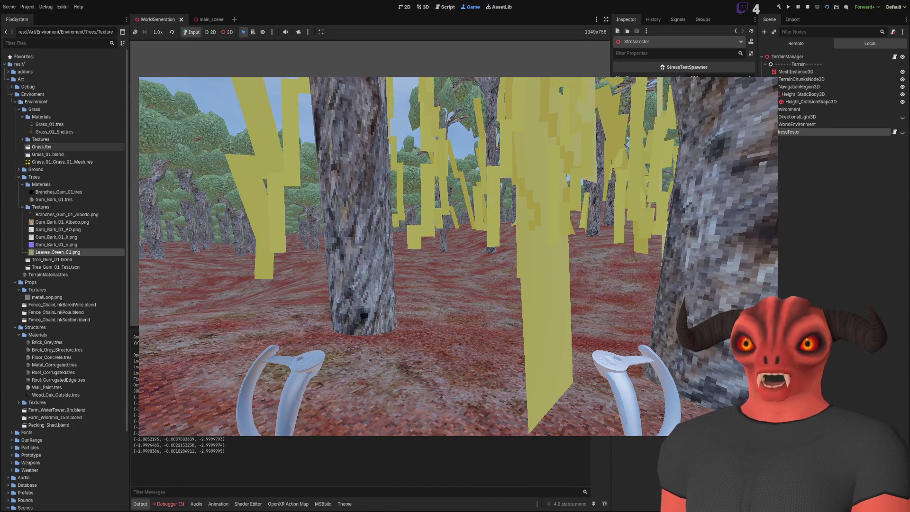
{"action": "left_click", "coordinate": [41, 147]}
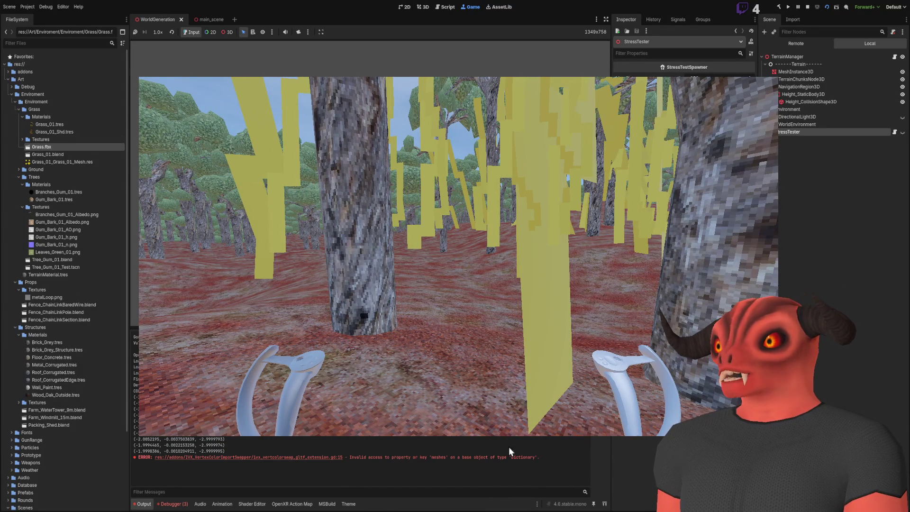
{"action": "left_click", "coordinate": [52, 155]}
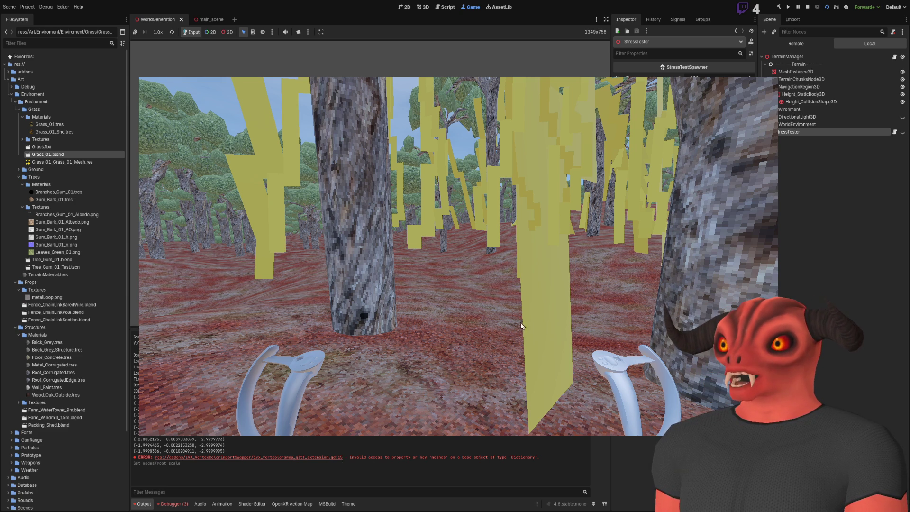
{"action": "key", "text": "F8"}
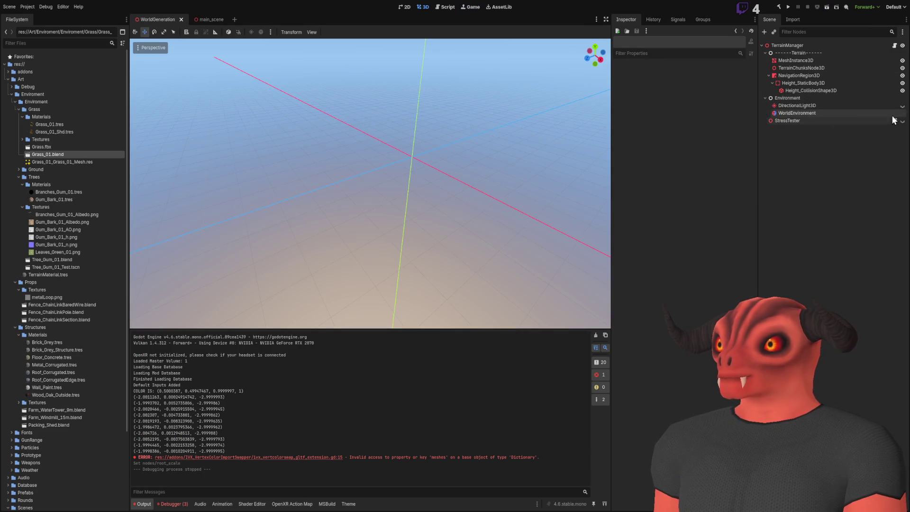
- Unhide the StressTester node and run the current scene again
{"action": "left_click", "coordinate": [902, 121]}
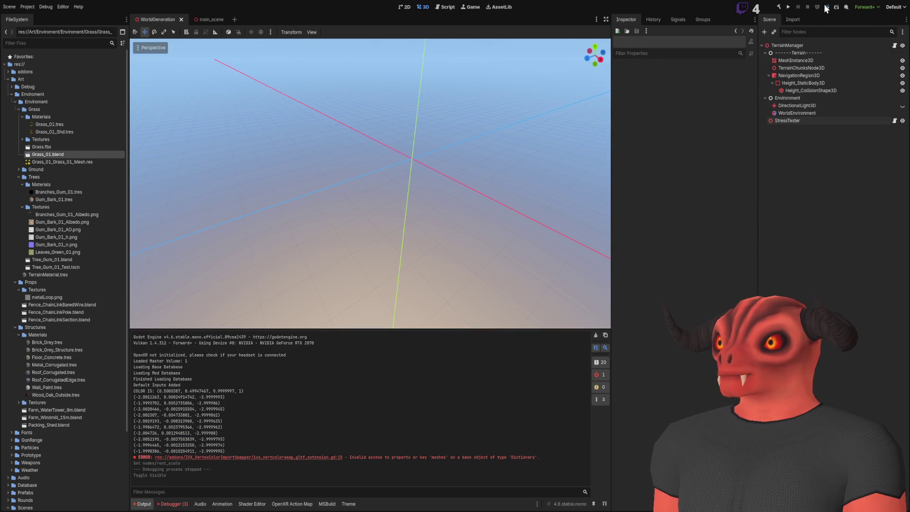
{"action": "key", "text": "F6"}
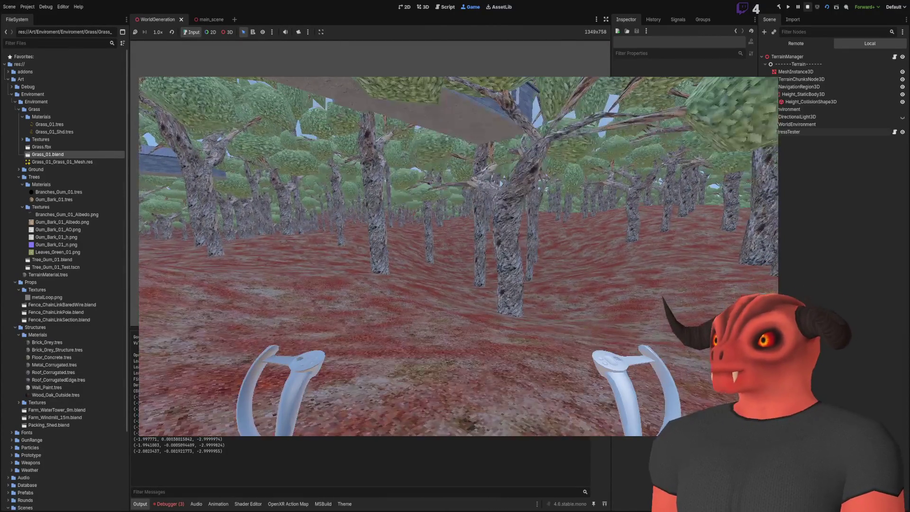
- Stop the game, set TerrainManager's Foliage Count to 20000, and run the scene again
{"action": "key", "text": "F8"}
{"action": "left_click", "coordinate": [787, 46]}
{"action": "left_click", "coordinate": [713, 155]}
{"action": "type", "text": "51"}
{"action": "key", "text": "Return"}
{"action": "left_click", "coordinate": [777, 156]}
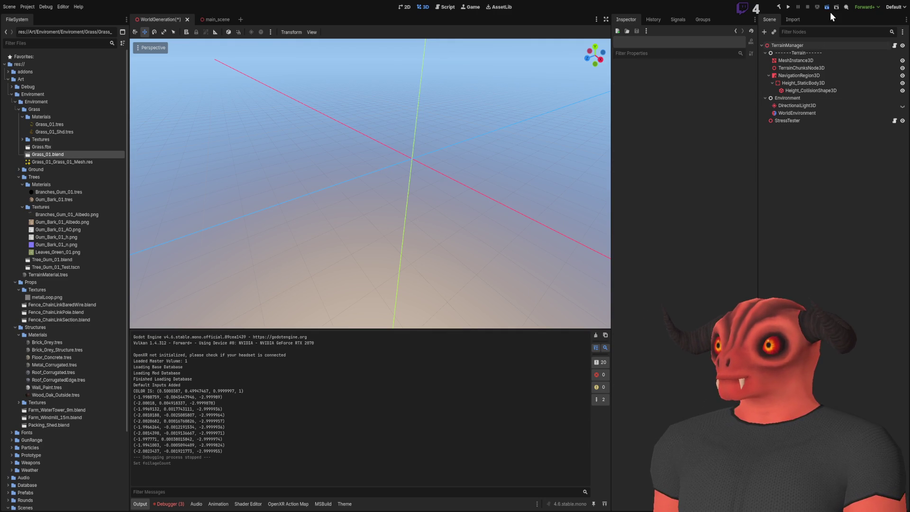
{"action": "key", "text": "F6"}
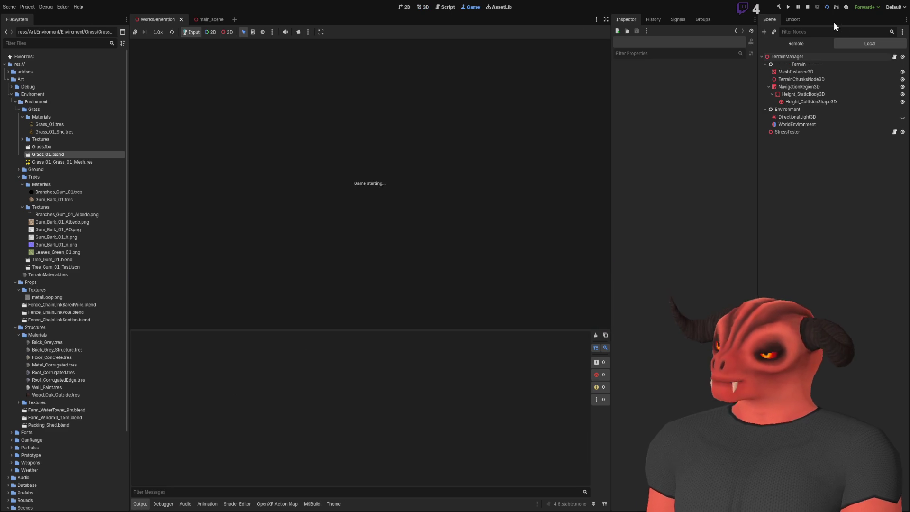